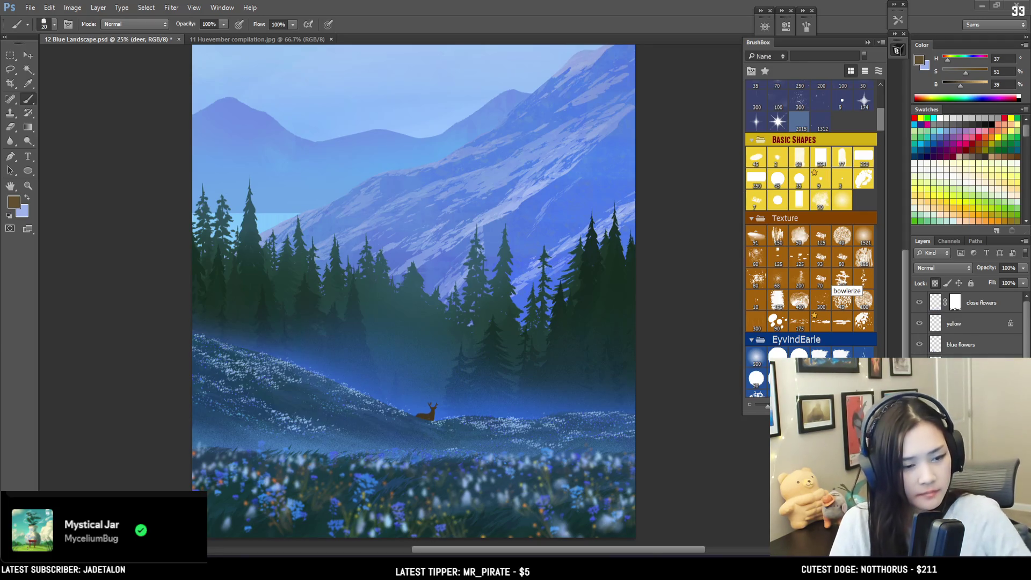
- Browse the Mr. Men book results in the web browser
key("alt+Tab")
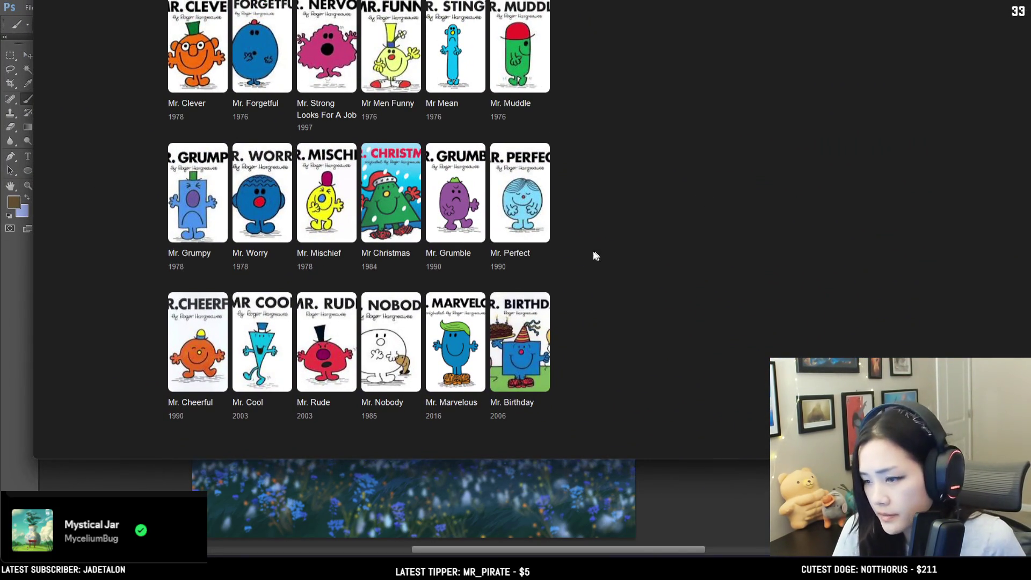
scroll(591, 257, "up", 5)
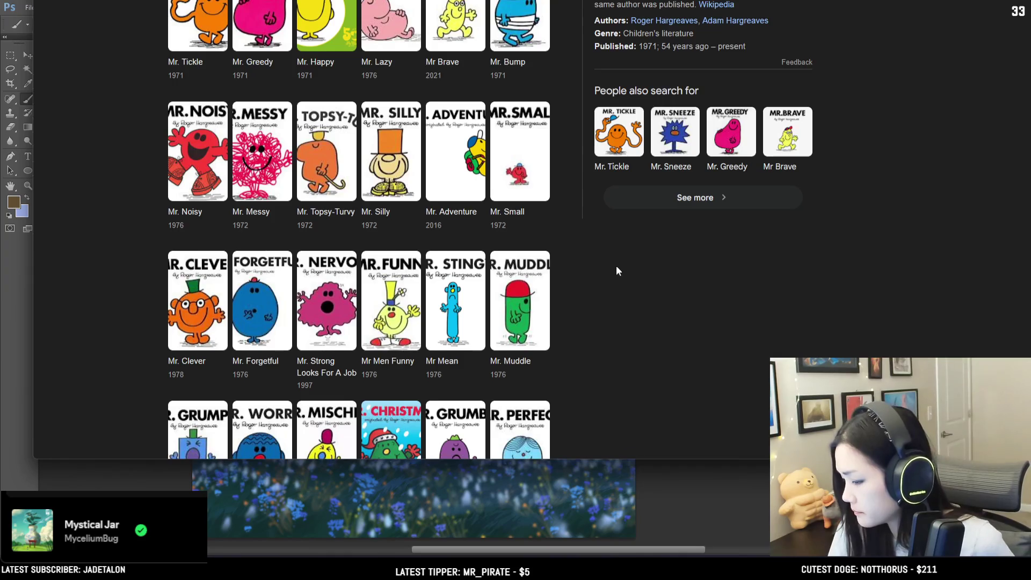
scroll(616, 267, "up", 1)
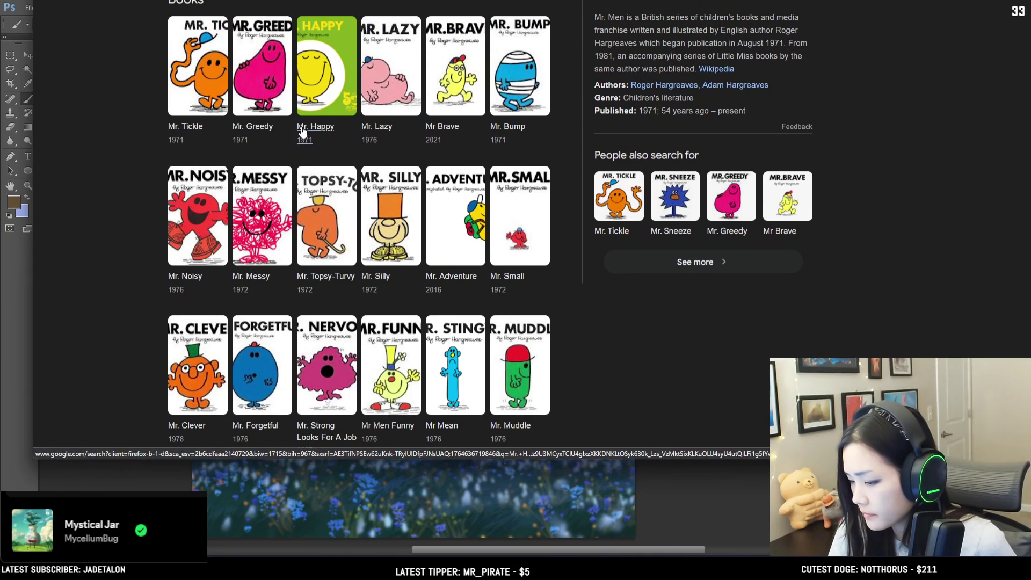
scroll(247, 150, "down", 5)
scroll(209, 213, "down", 3)
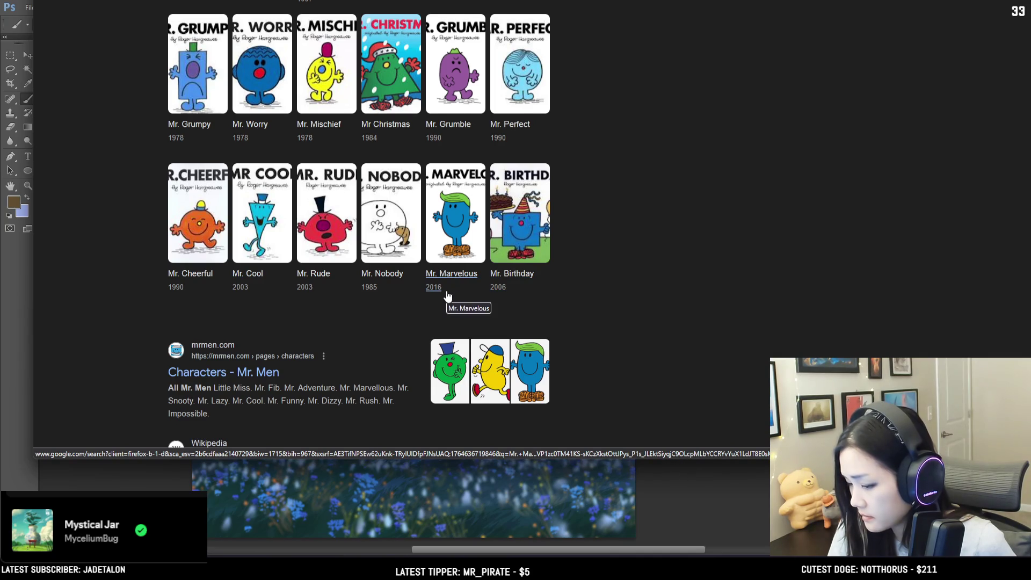
scroll(447, 293, "up", 1)
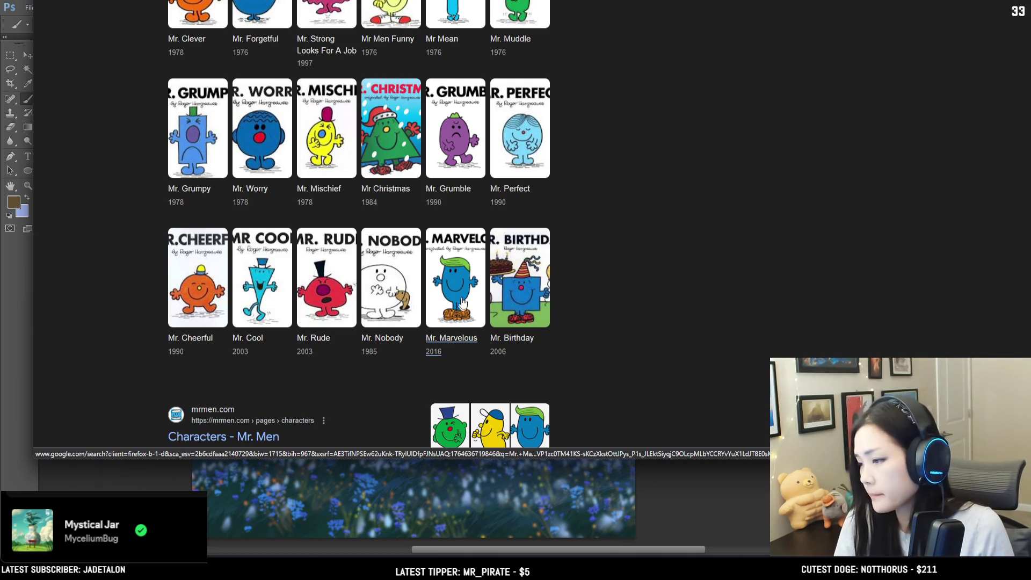
- Back in the landscape painting, pan to the sky, save, and load the skin texture brush
key("alt+Tab")
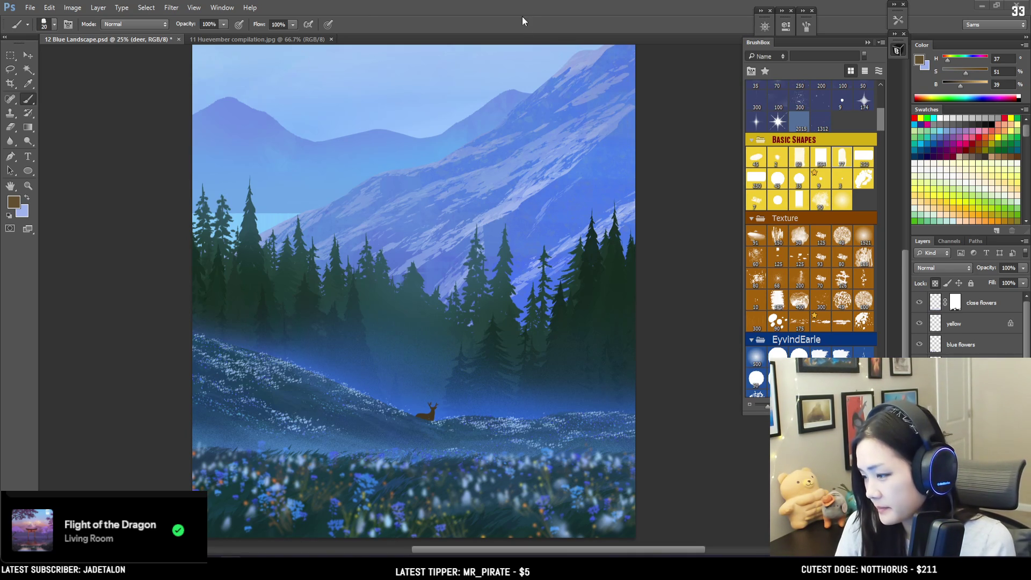
mouse_move(473, 151)
left_mouse_down()
mouse_move(470, 185)
mouse_move(650, 259)
mouse_move(385, 141)
left_mouse_up()
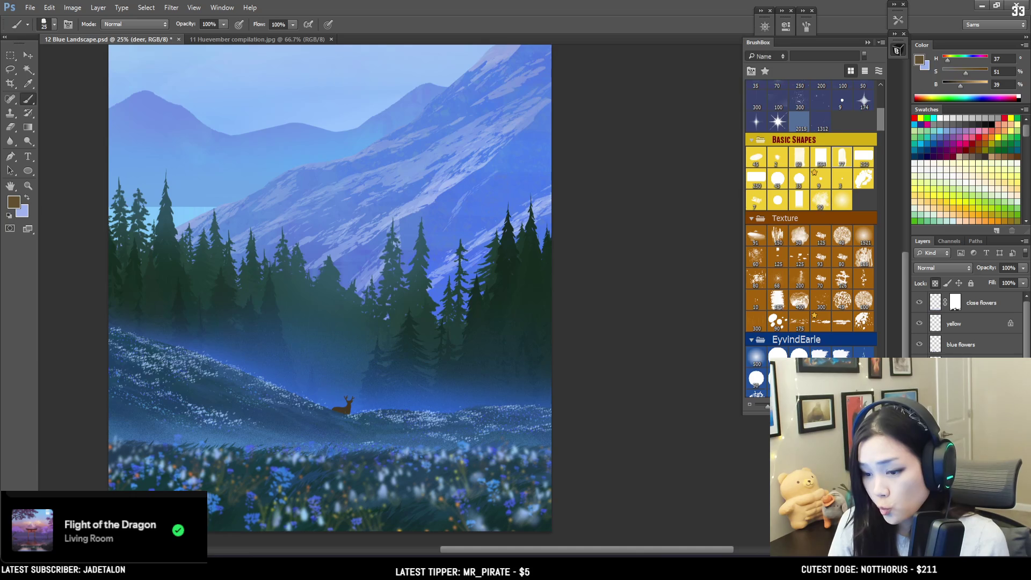
key("ctrl+s")
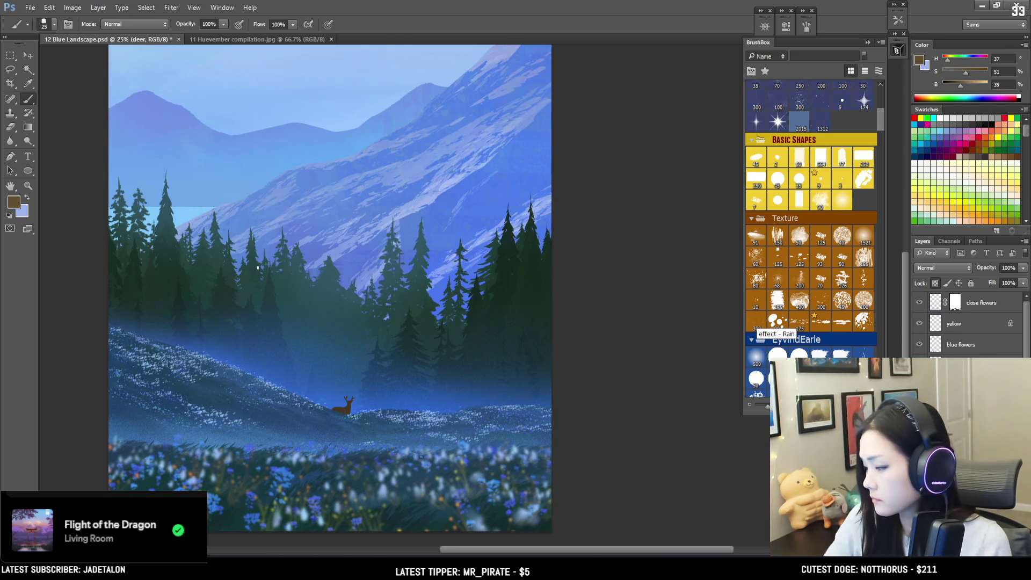
left_click(860, 238)
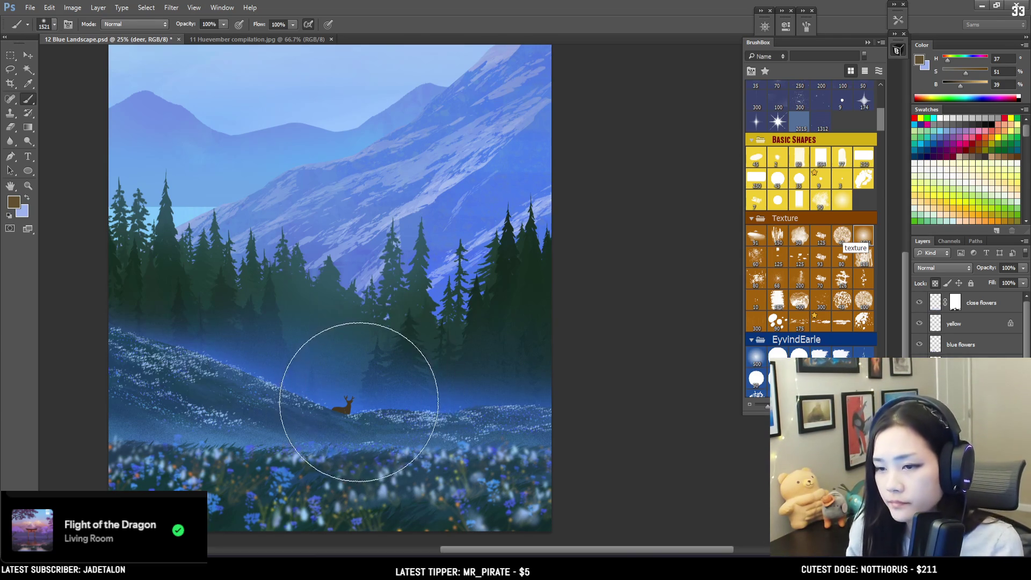
- Sample blues from the painting and adjust the Color sliders into a deep, saturated navy
left_click(506, 143, "alt")
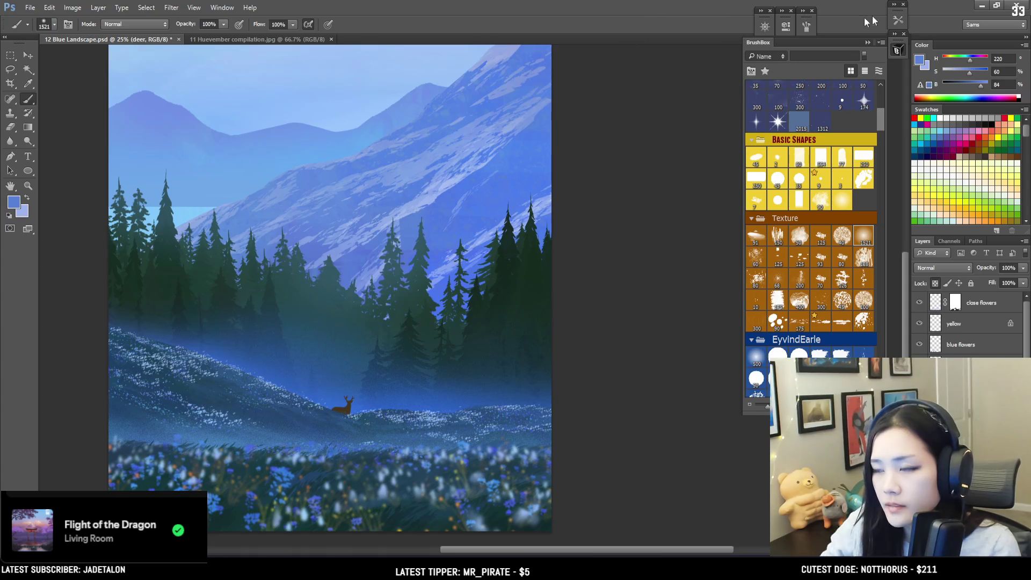
mouse_move(976, 86)
left_mouse_down()
mouse_move(958, 87)
mouse_move(974, 74)
left_mouse_up()
left_click(362, 369)
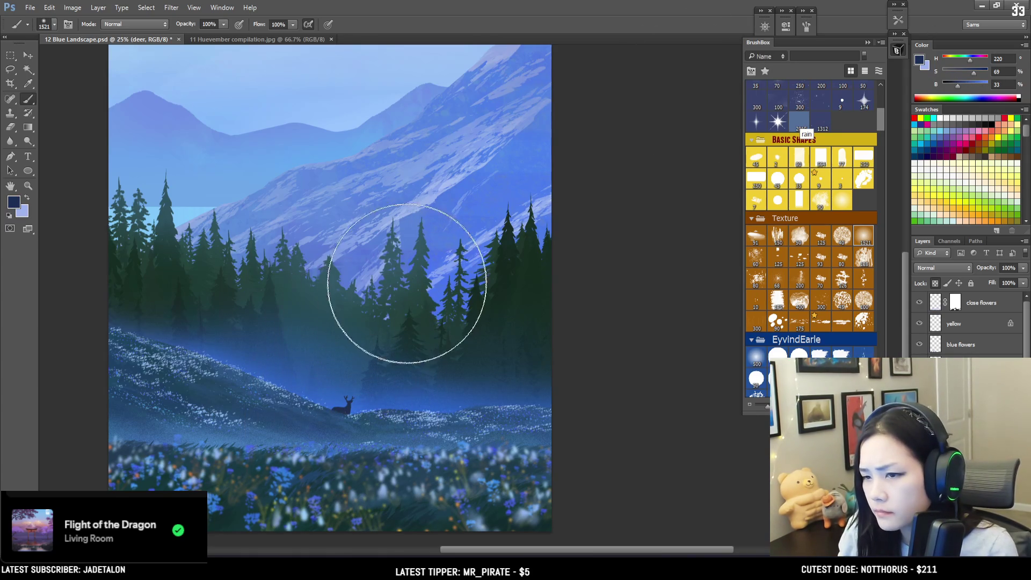
key("ctrl+z")
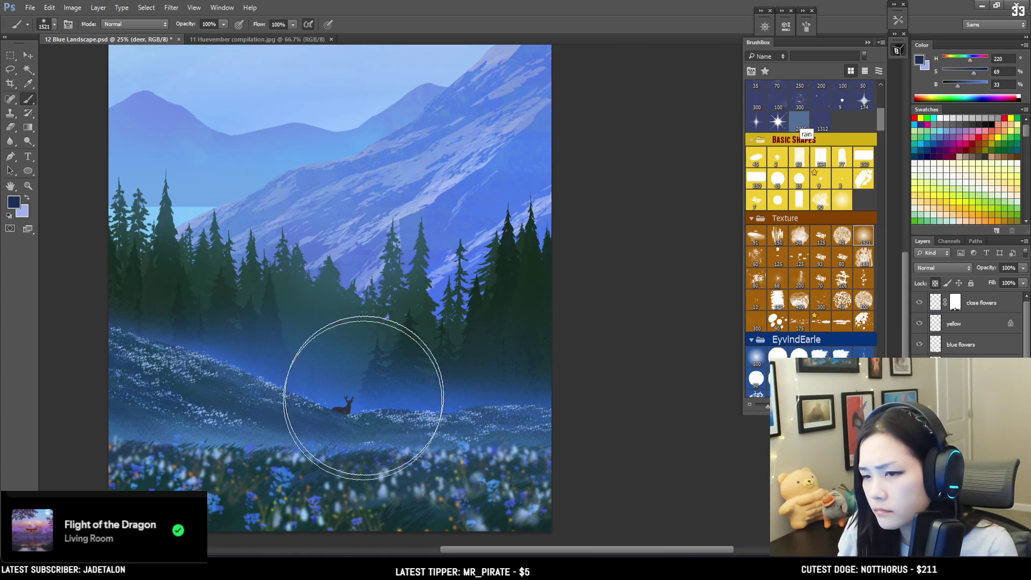
left_click_drag(974, 73, 969, 84)
key("bracketleft")
key("bracketleft")
key("bracketleft")
key("bracketleft")
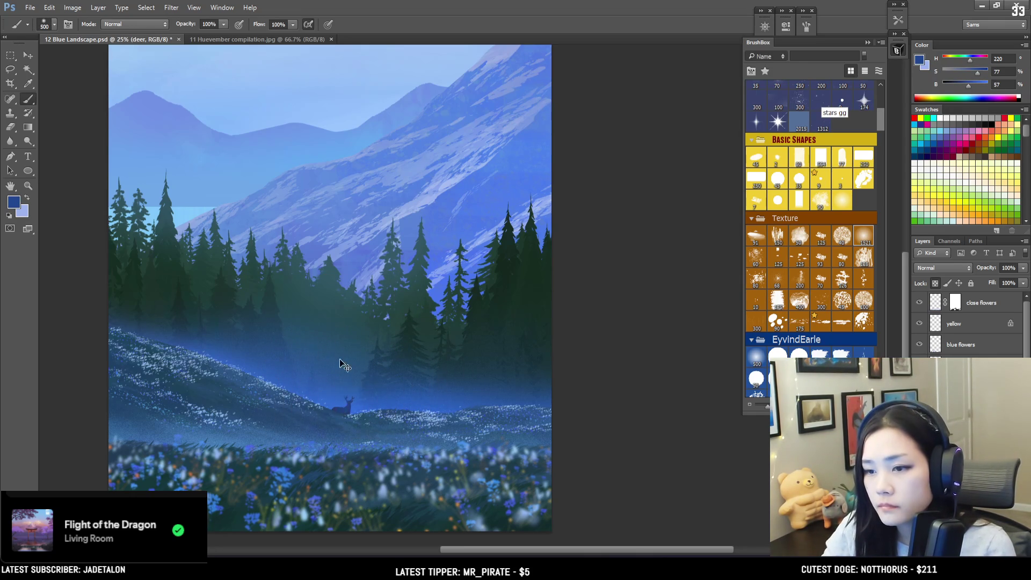
left_click(976, 85)
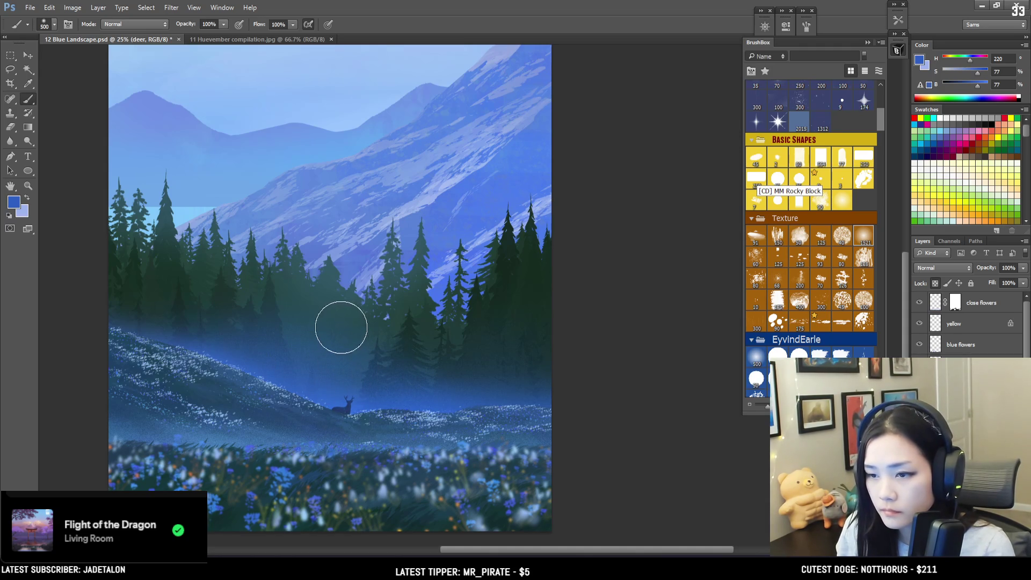
key("bracketleft")
left_click(348, 407, "alt")
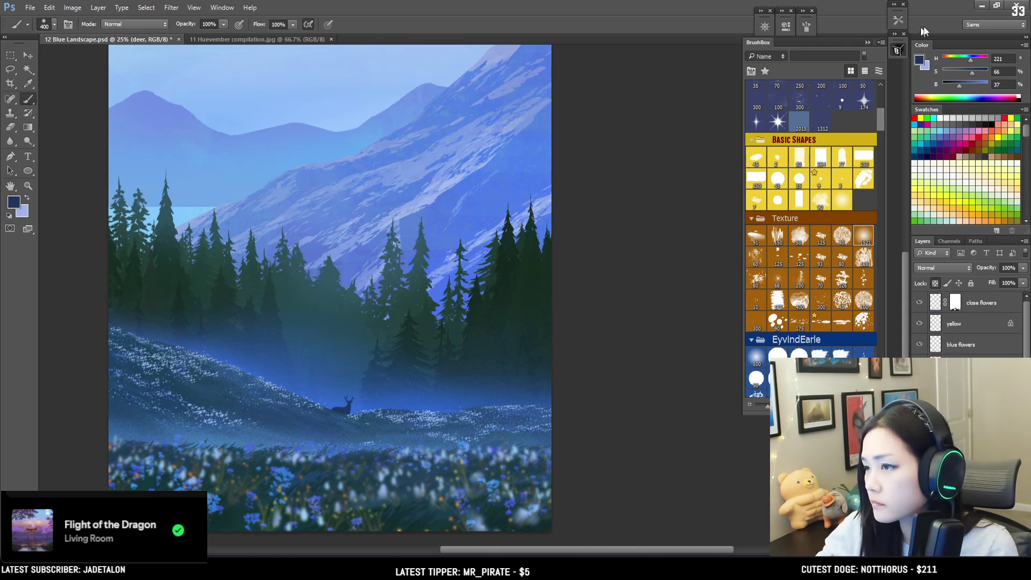
left_click(975, 71)
left_click(959, 85)
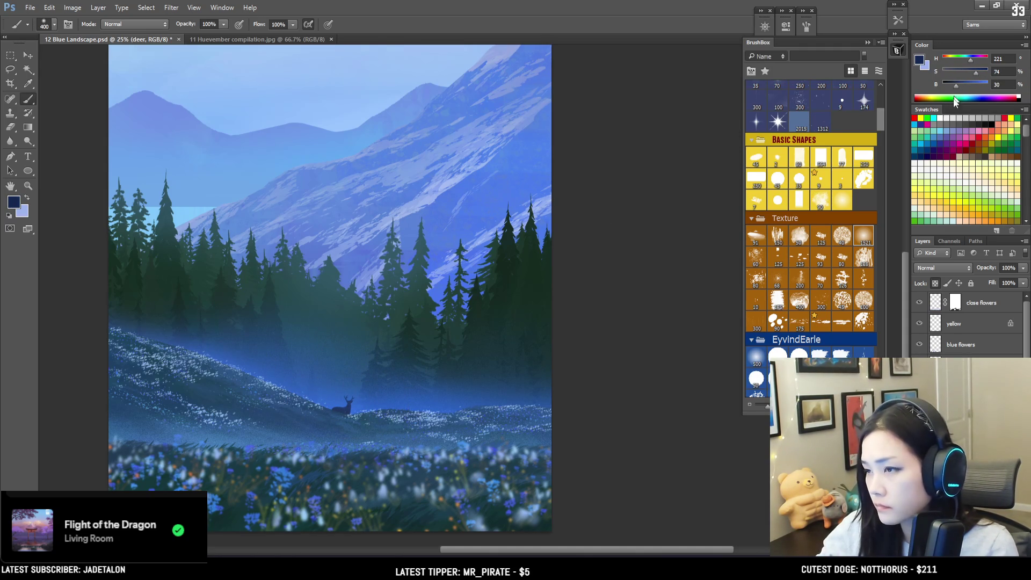
key("bracketleft")
key("bracketleft")
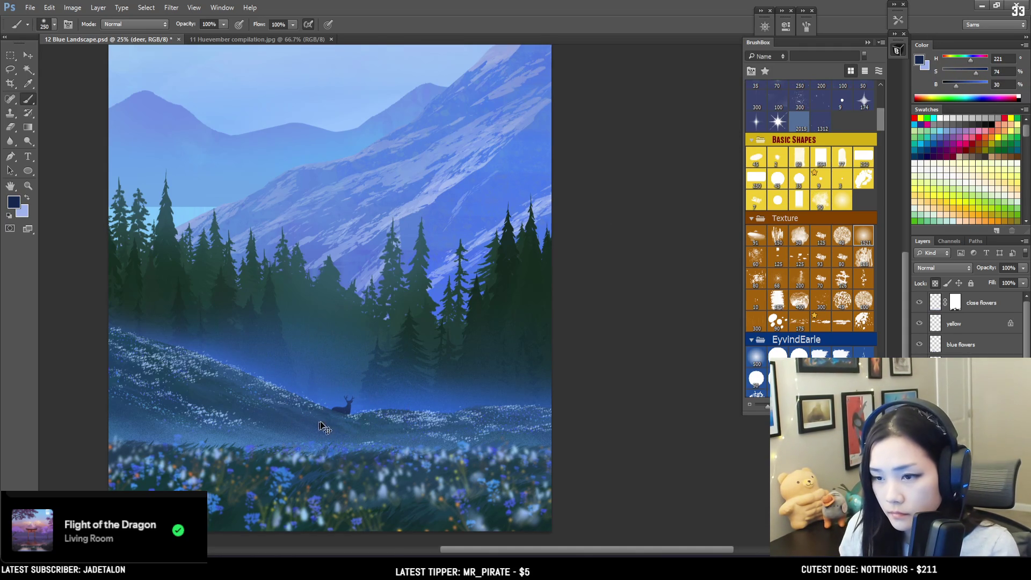
- Enlarge the deer to roughly 127% with Free Transform
mouse_move(312, 516)
left_mouse_down()
mouse_move(333, 474)
mouse_move(529, 428)
mouse_move(491, 364)
mouse_move(438, 428)
mouse_move(443, 454)
left_mouse_up()
key("ctrl+t")
key("Return")
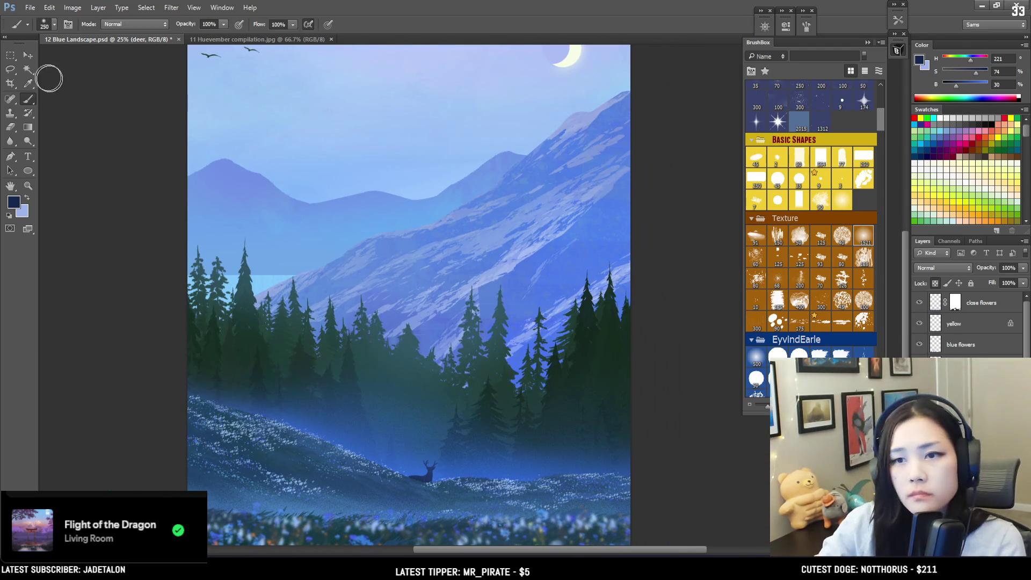
- Nudge the deer slightly left, zoom out to fit, and target the close flowers layer
key("v")
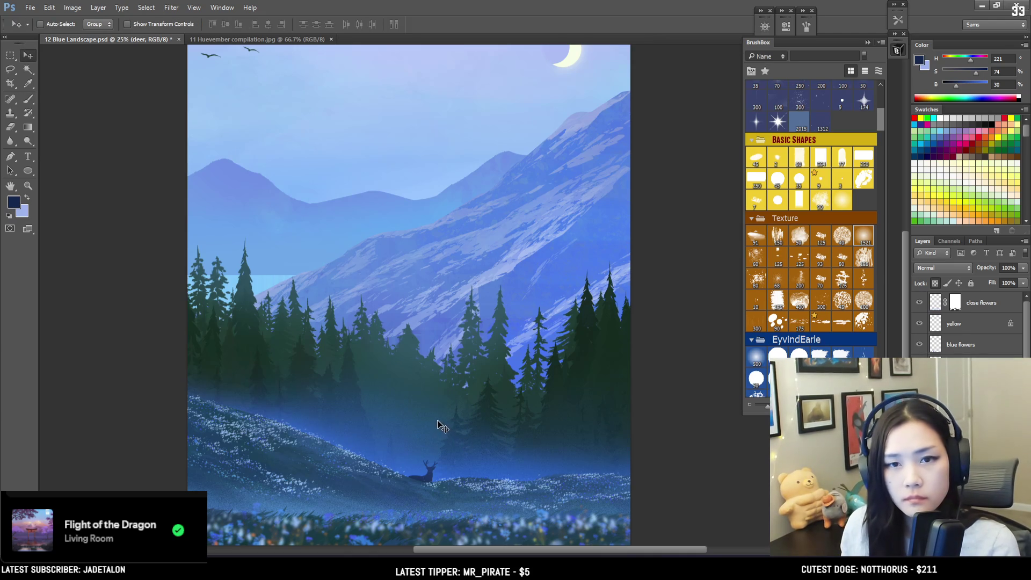
mouse_move(443, 428)
left_mouse_down()
mouse_move(450, 410)
mouse_move(439, 421)
left_mouse_up()
key("ctrl+minus")
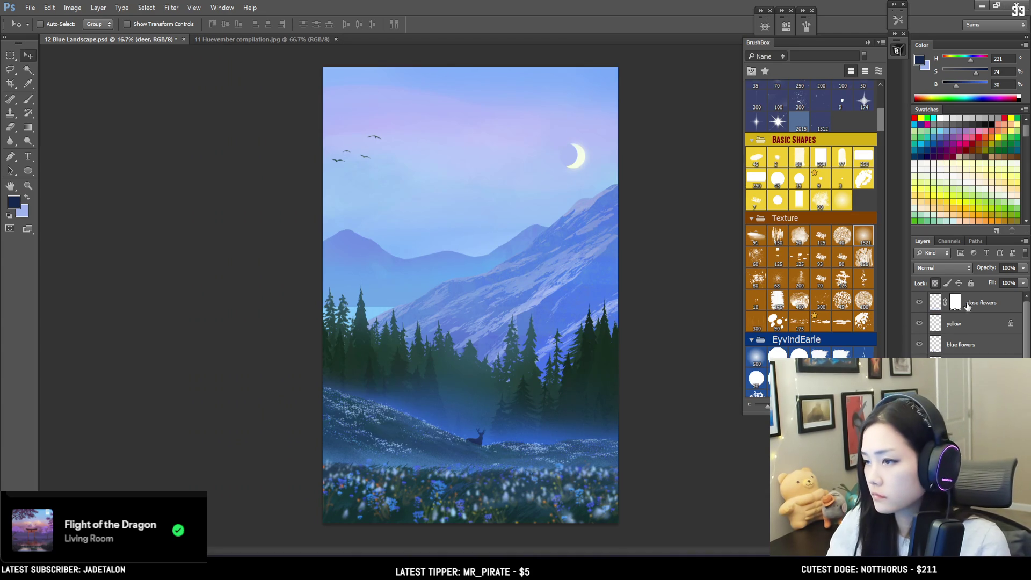
left_click(967, 304)
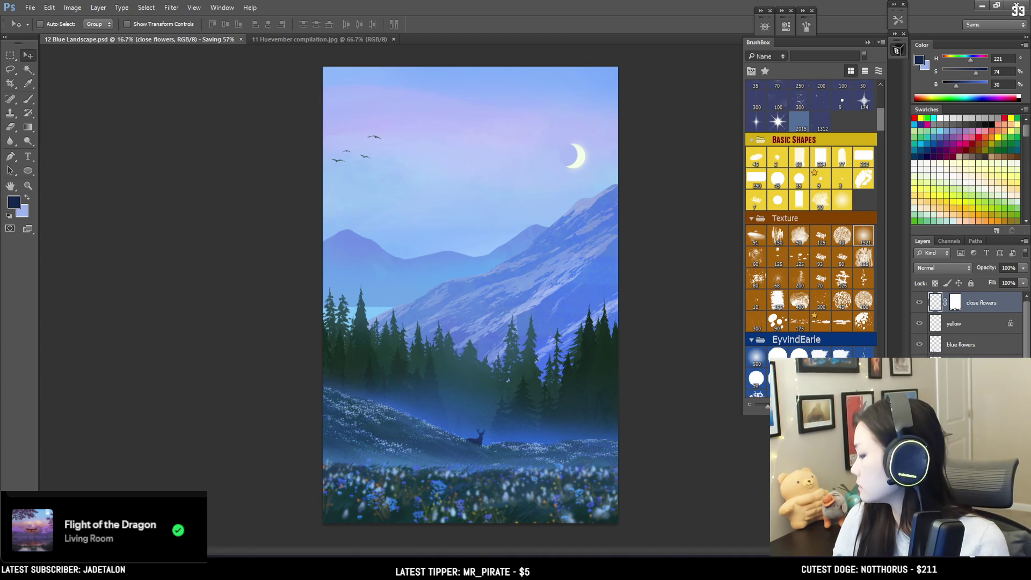
left_click(978, 543)
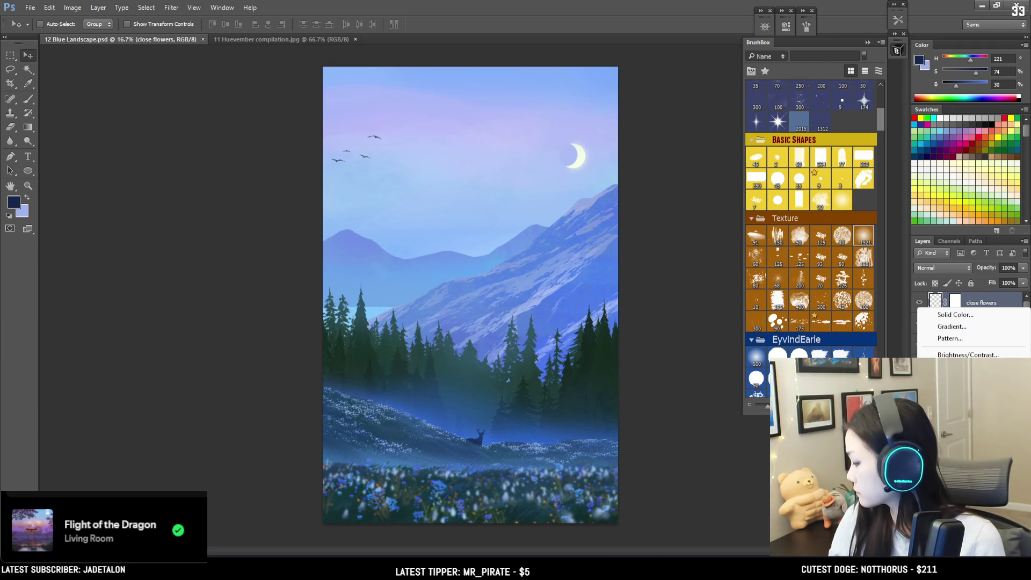
- Add a Curves adjustment and bend its points to tint the painting deep violet-blue
left_click(956, 378)
left_click_drag(737, 97, 737, 106)
mouse_move(679, 159)
left_mouse_down()
mouse_move(679, 185)
mouse_move(670, 178)
left_mouse_up()
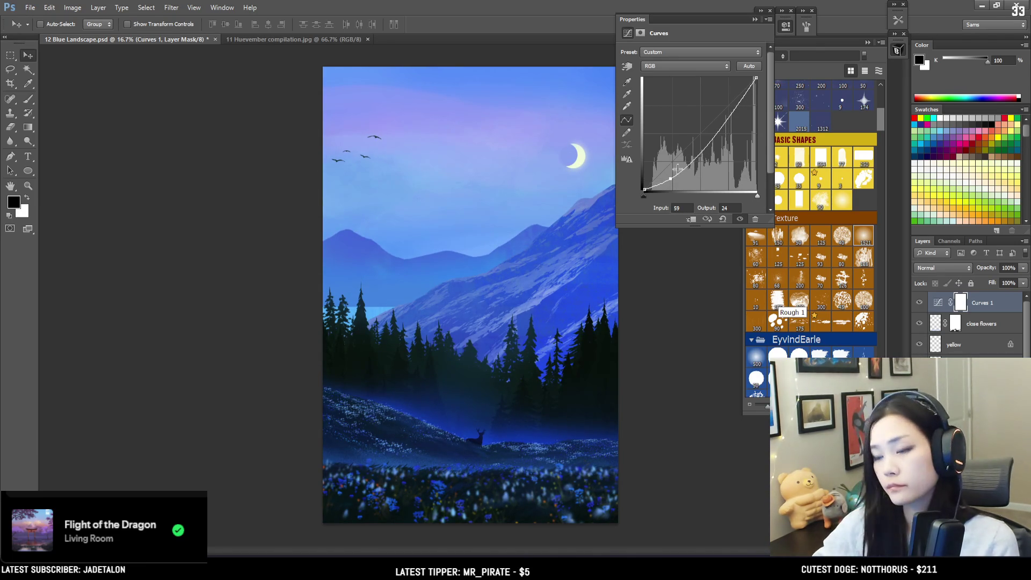
mouse_move(711, 123)
left_mouse_down()
mouse_move(693, 126)
mouse_move(715, 156)
mouse_move(676, 162)
mouse_move(693, 177)
mouse_move(699, 161)
left_mouse_up()
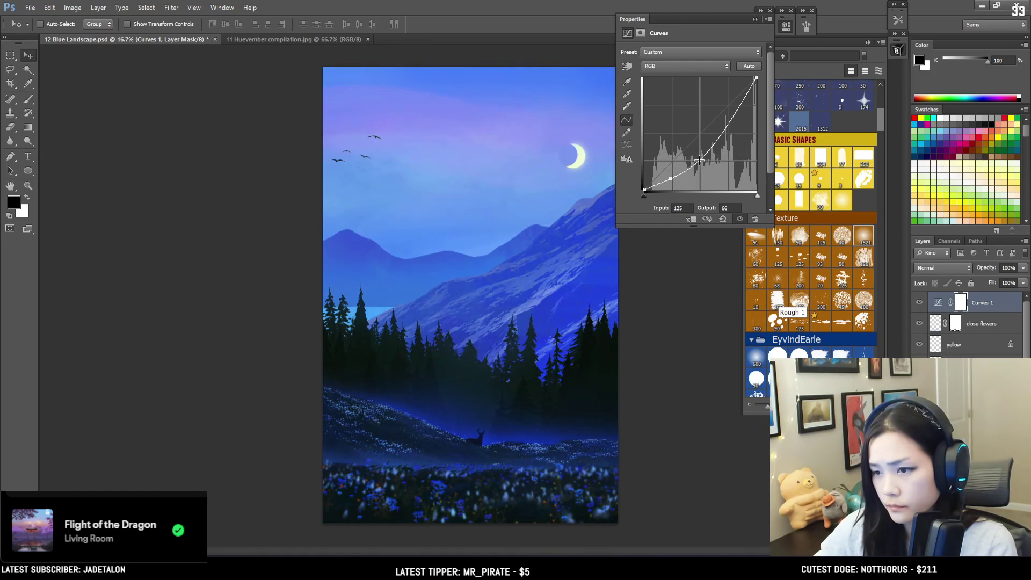
mouse_move(741, 105)
left_mouse_down()
mouse_move(743, 145)
mouse_move(736, 100)
mouse_move(774, 41)
left_mouse_up()
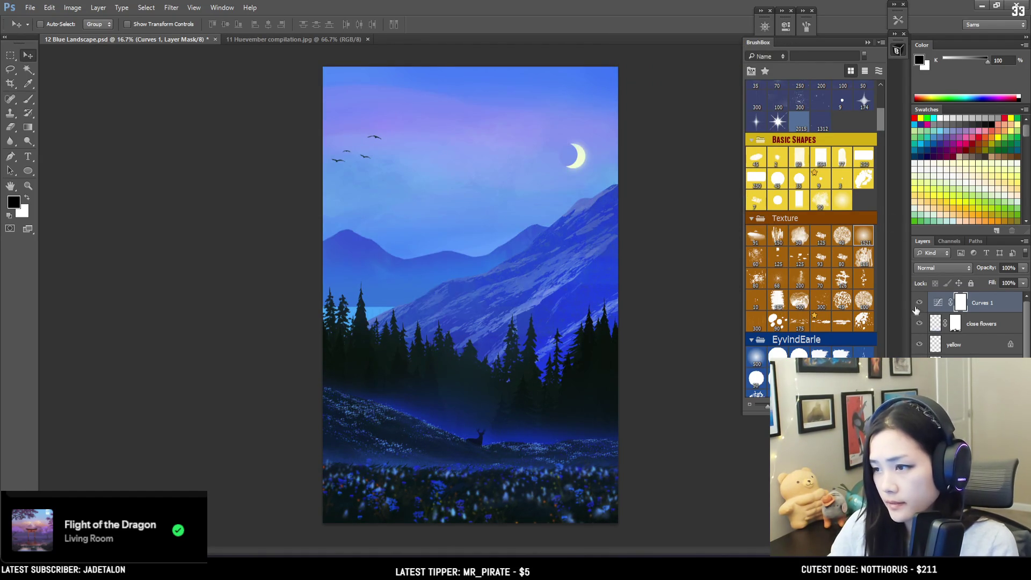
- Toggle Curves 1 visibility repeatedly to compare before and after, leaving it on
left_click(920, 304)
left_click(921, 305)
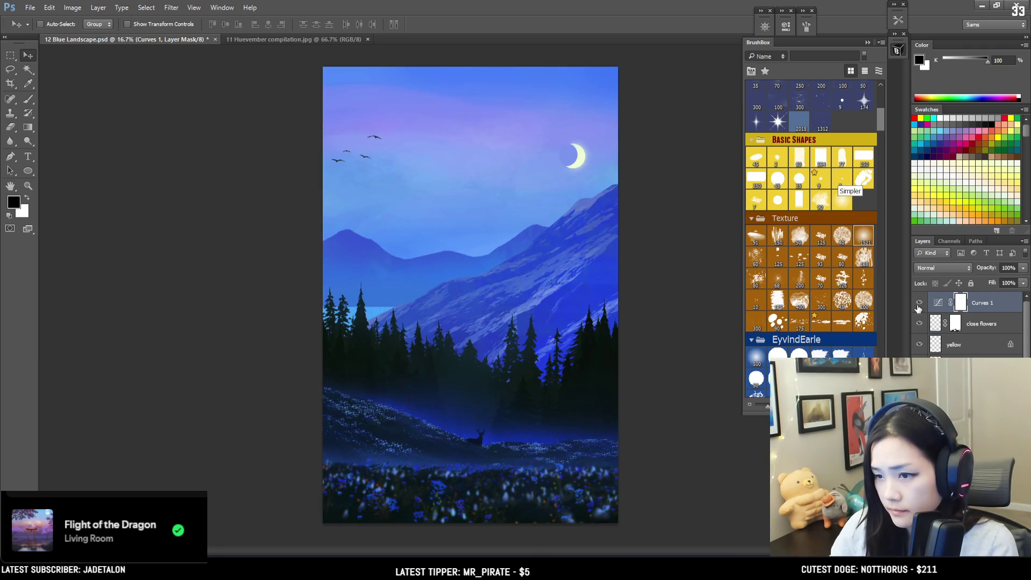
left_click(919, 304)
left_click(919, 304)
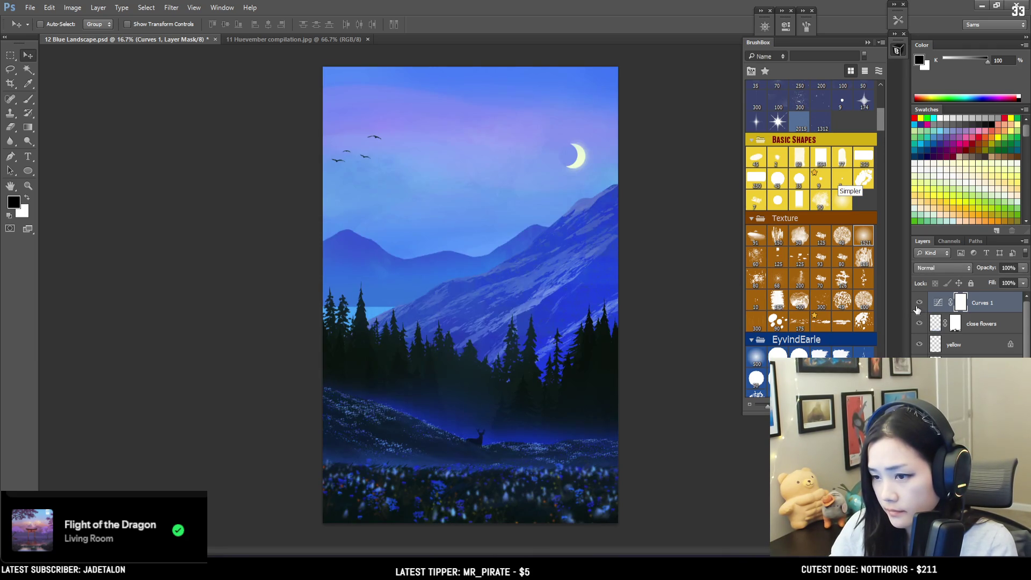
left_click(919, 304)
left_click(916, 303)
key("b")
key("ctrl+i")
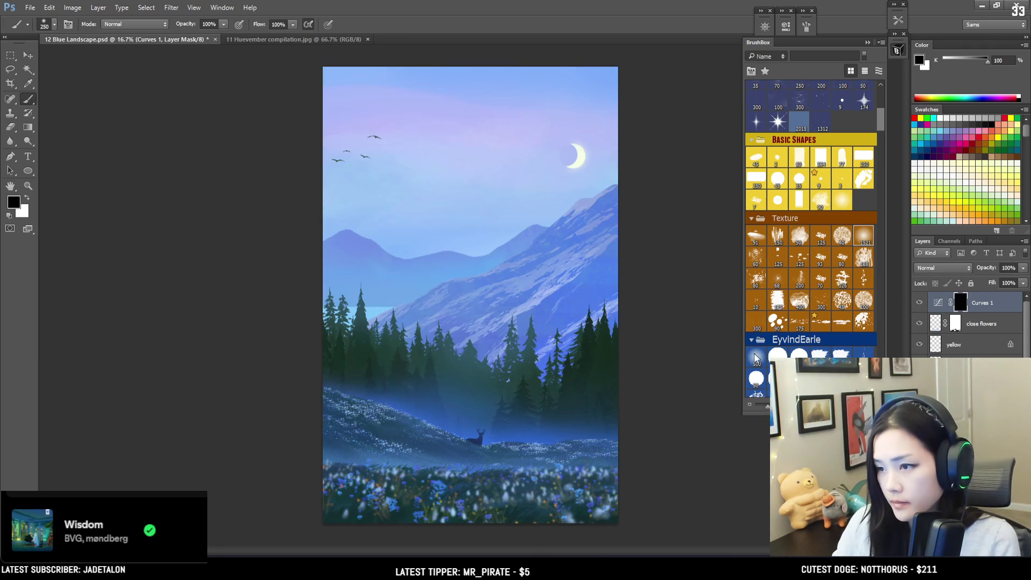
left_click(758, 356)
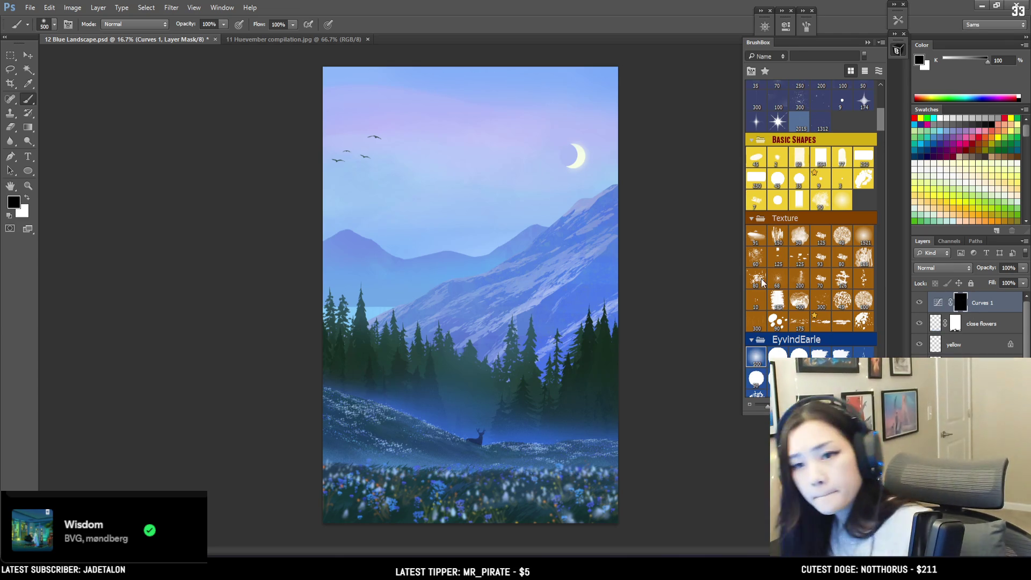
key("x")
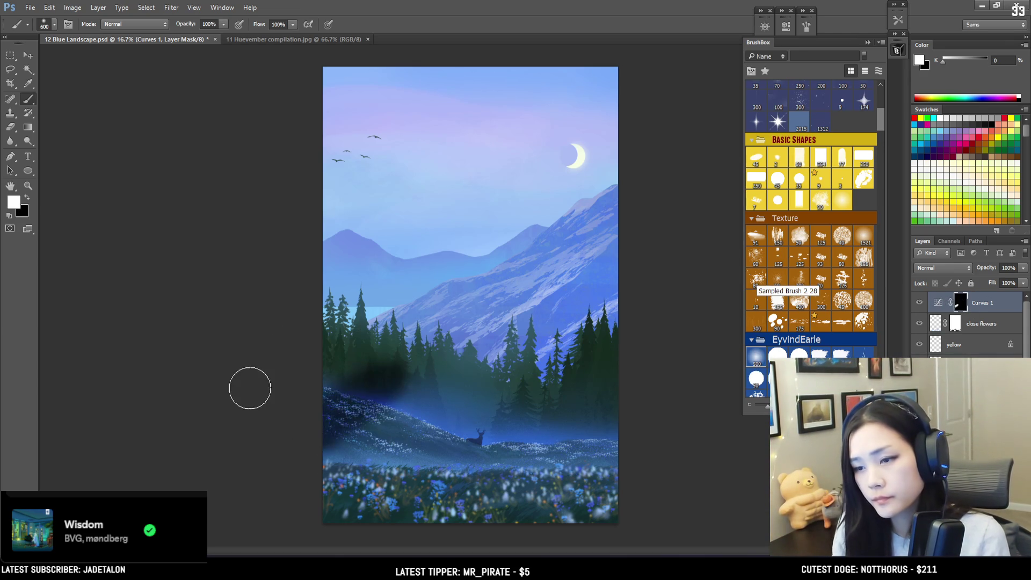
key("bracketright")
key("bracketright")
key("bracketright")
mouse_move(271, 472)
left_mouse_down()
mouse_move(605, 494)
mouse_move(614, 445)
left_mouse_up()
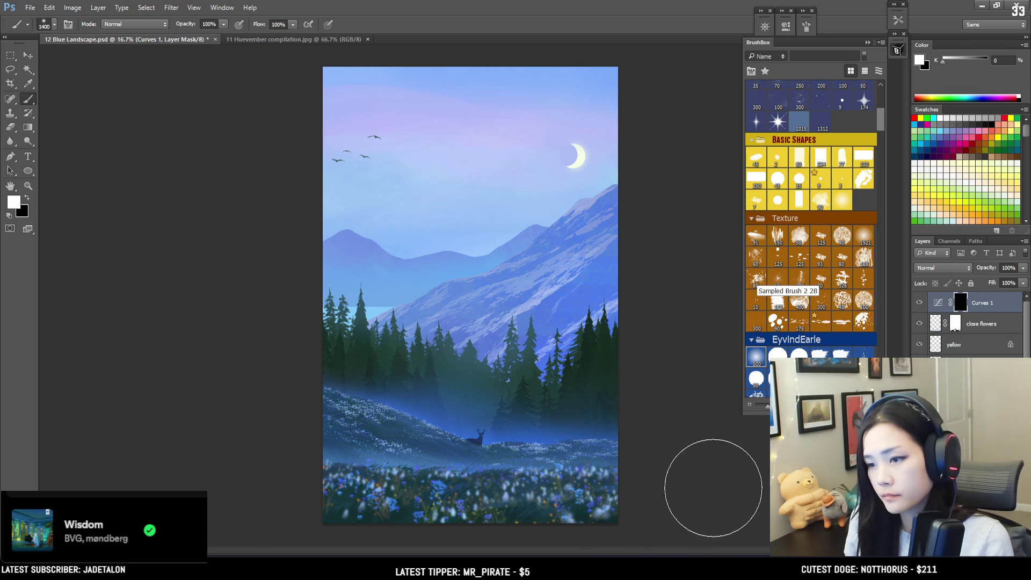
key("ctrl+minus")
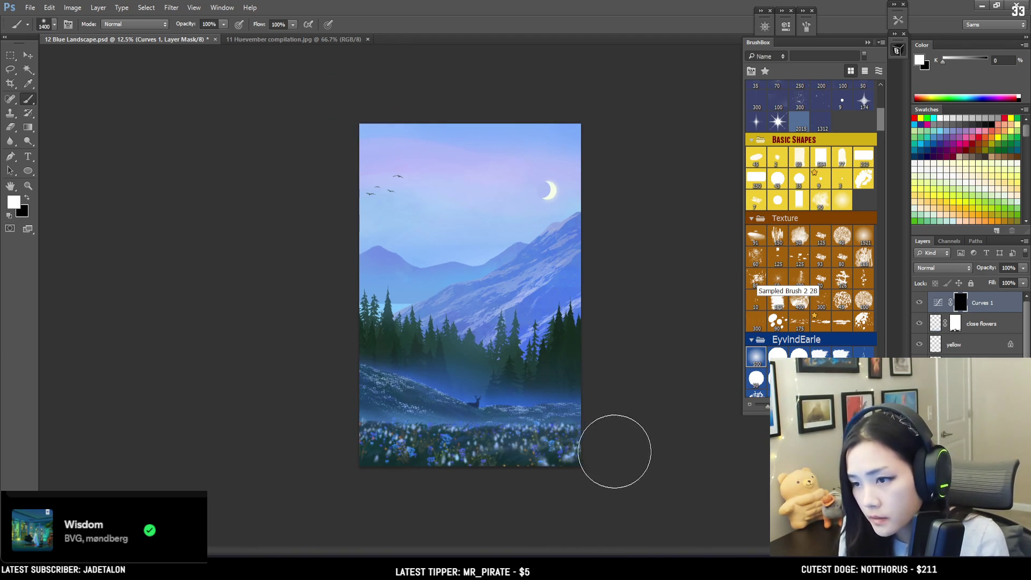
key("bracketright")
key("bracketright")
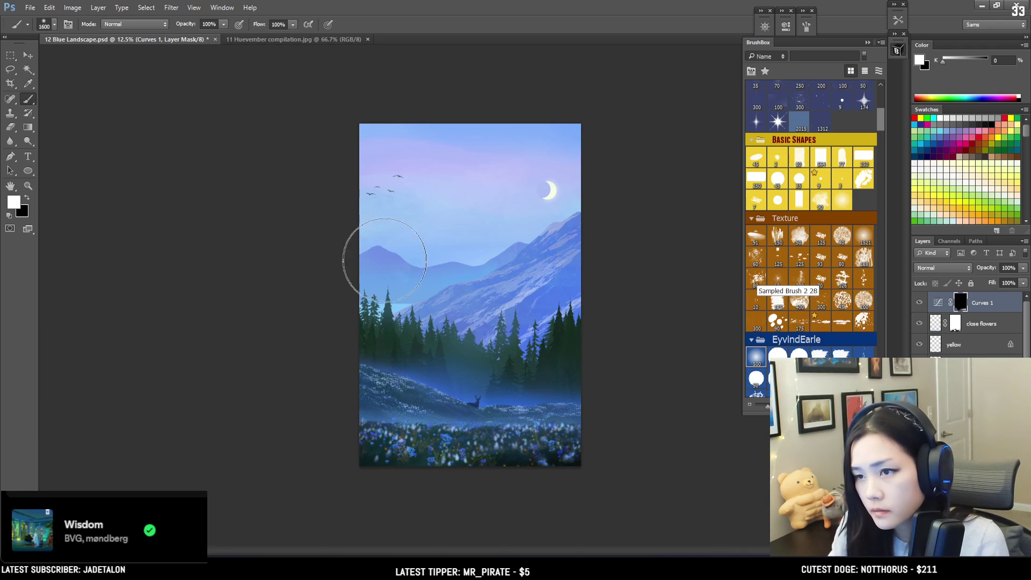
key("bracketleft")
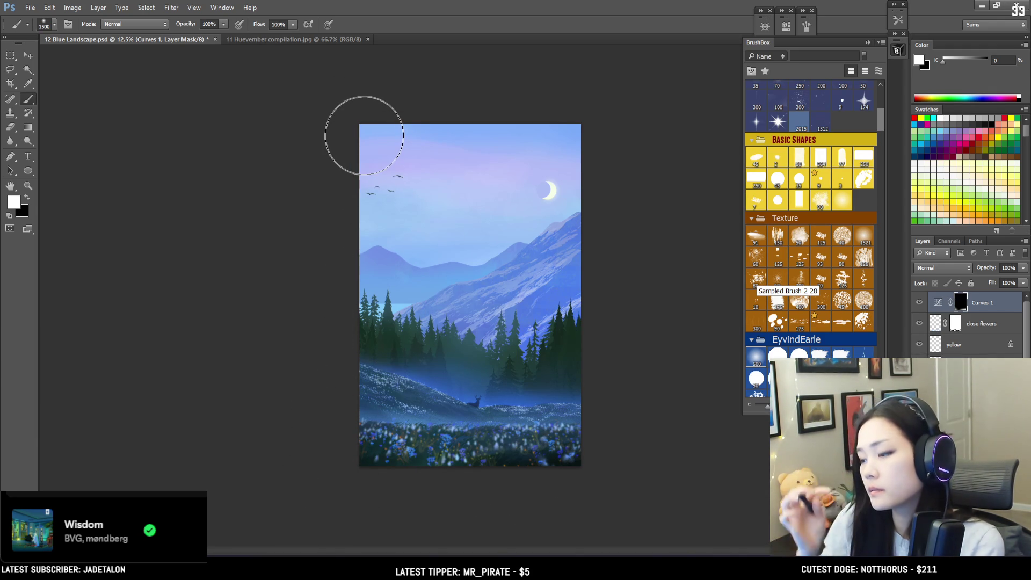
key("ctrl+plus")
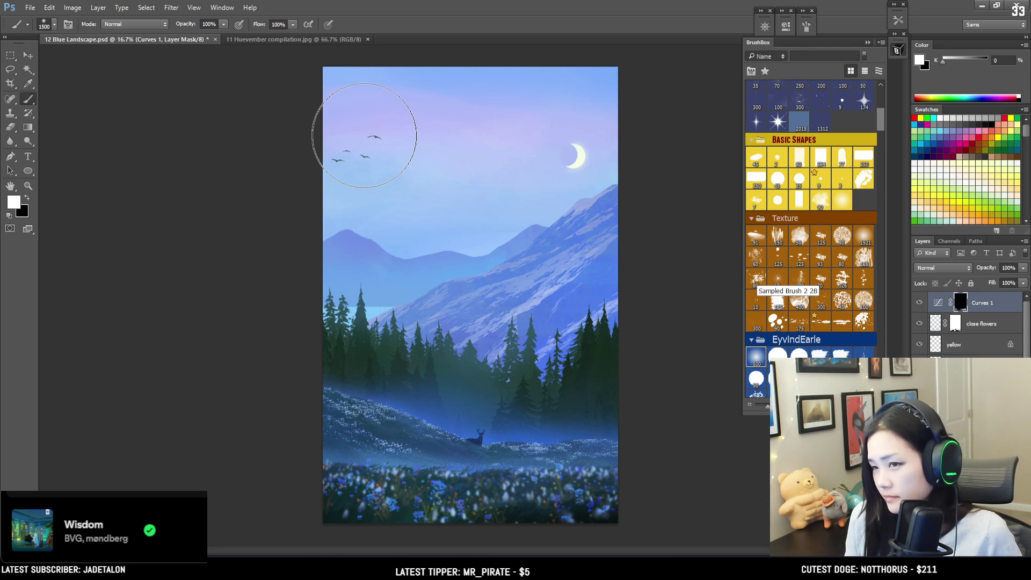
- Resize the brush between 500 and 1100 px, keeping white as the paint colour
key("bracketleft")
key("bracketleft")
key("bracketleft")
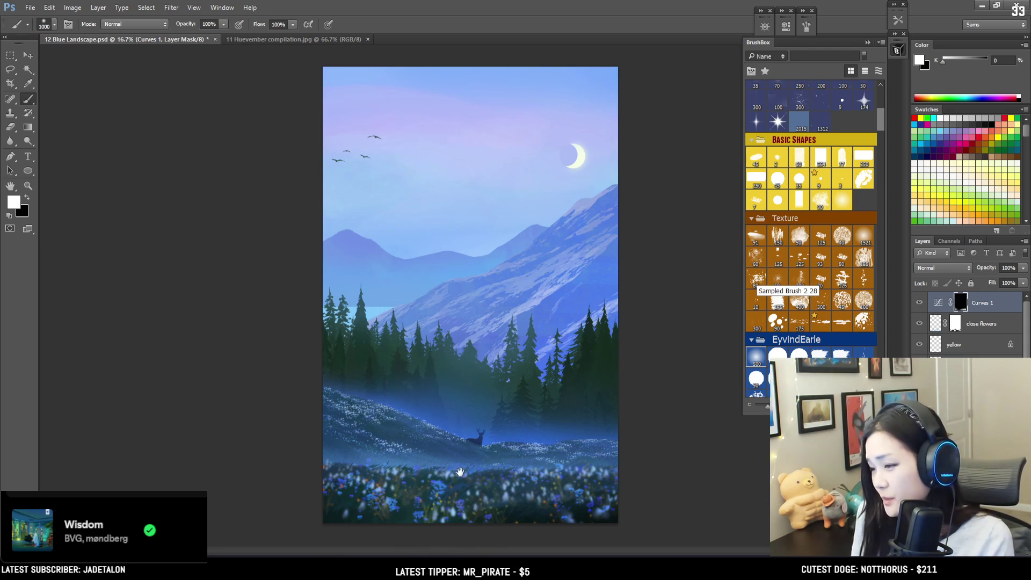
key("bracketleft")
key("bracketleft")
key("bracketleft")
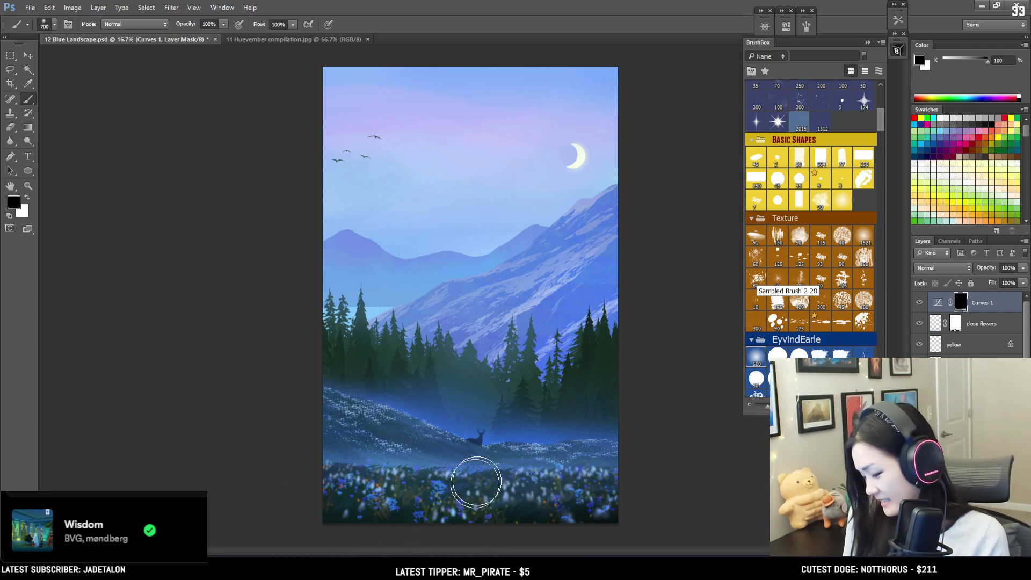
key("bracketleft")
key("bracketleft")
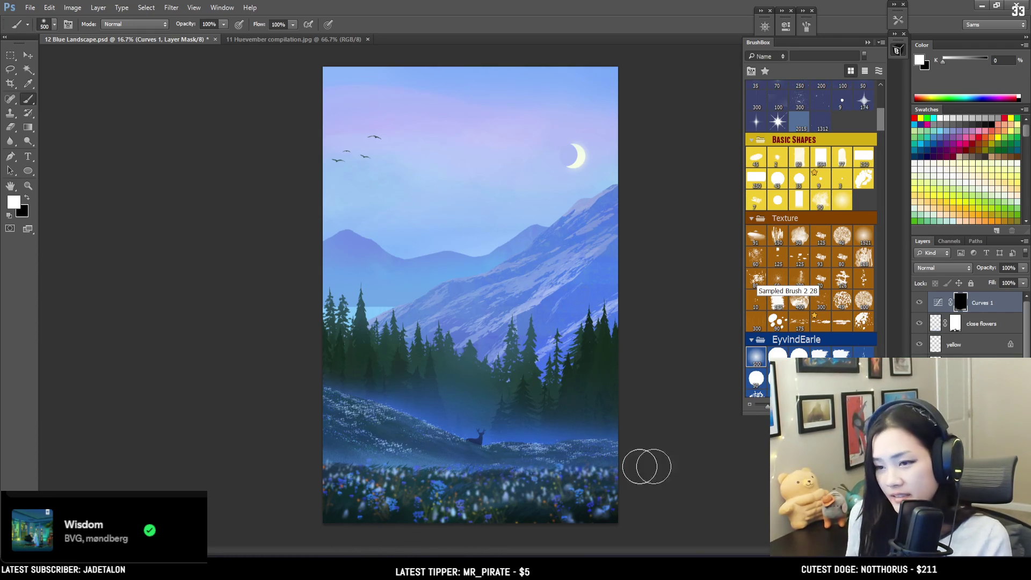
key("bracketright")
key("bracketright")
key("bracketright")
key("bracketright")
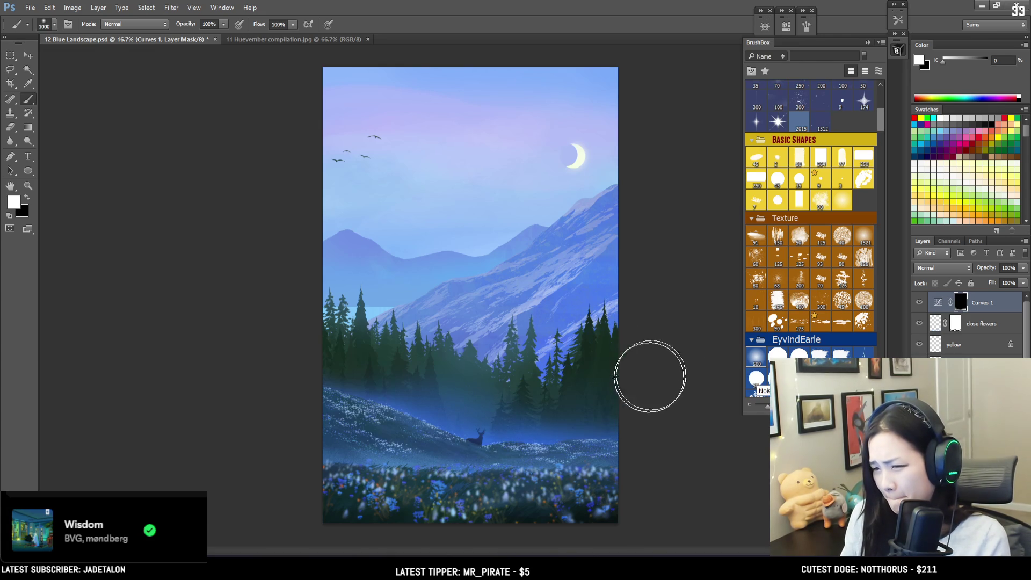
key("x")
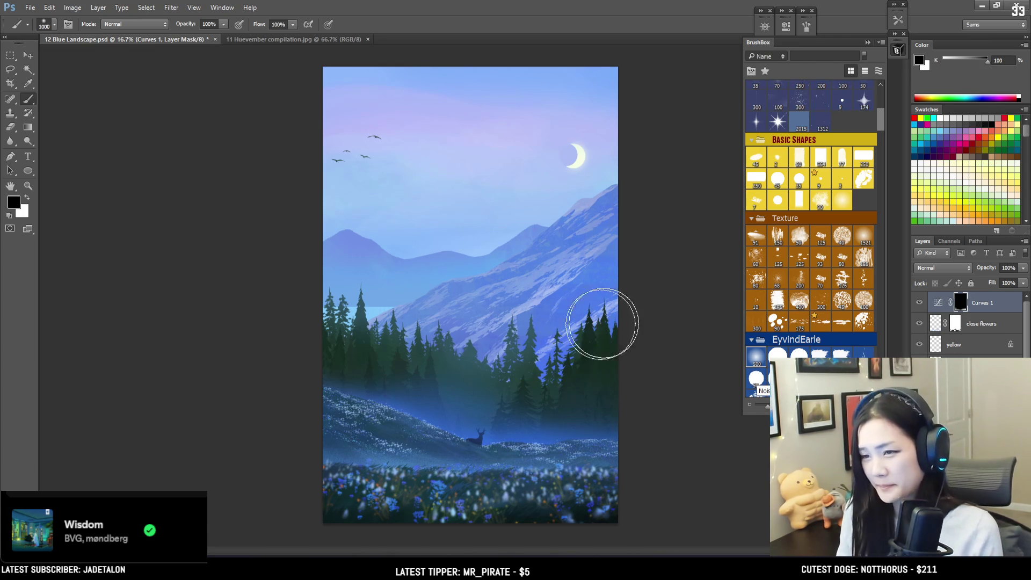
key("x")
key("bracketright")
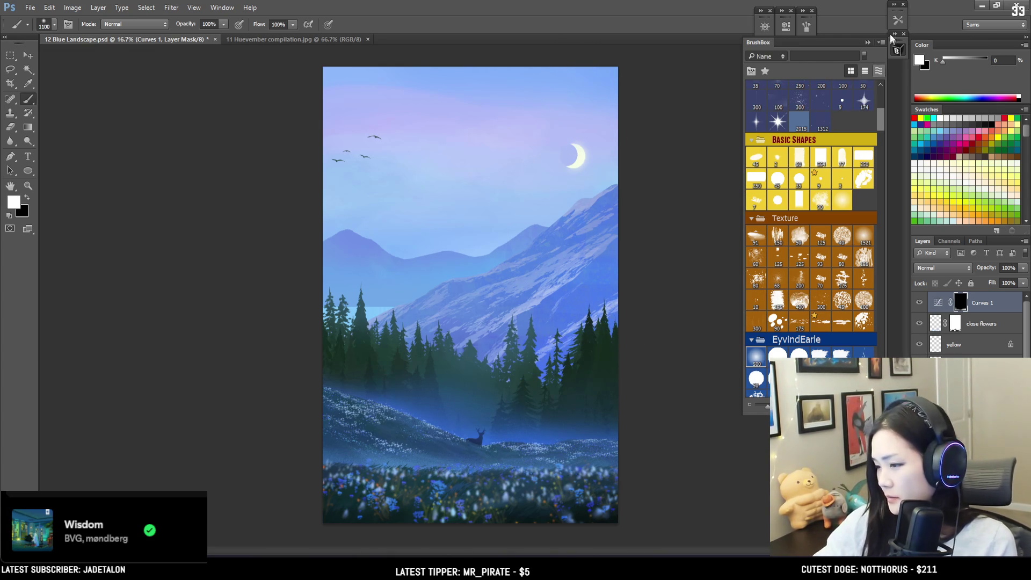
- Test several BrushBox texture brushes with streaks beside the moon, undoing each trial
left_click(864, 262)
left_click_drag(571, 96, 569, 193)
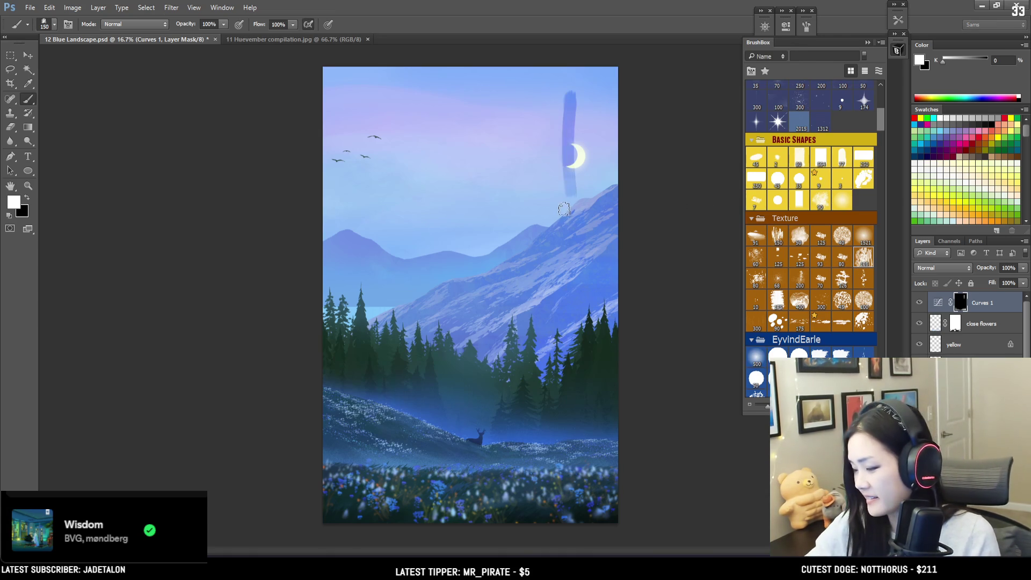
key("bracketright")
key("bracketright")
key("bracketright")
key("ctrl+z")
left_click_drag(558, 89, 561, 248)
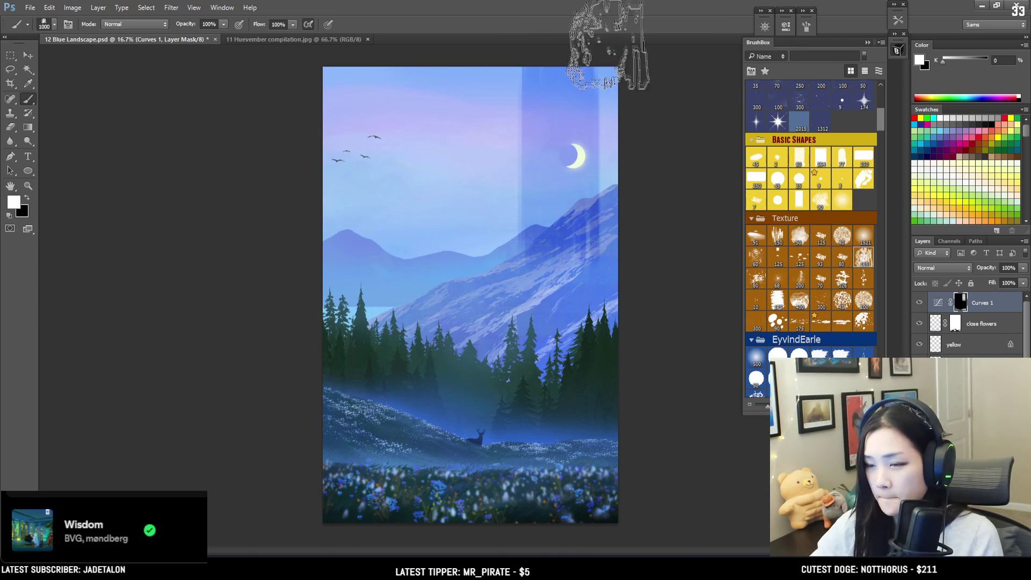
key("ctrl+z")
left_click(820, 257)
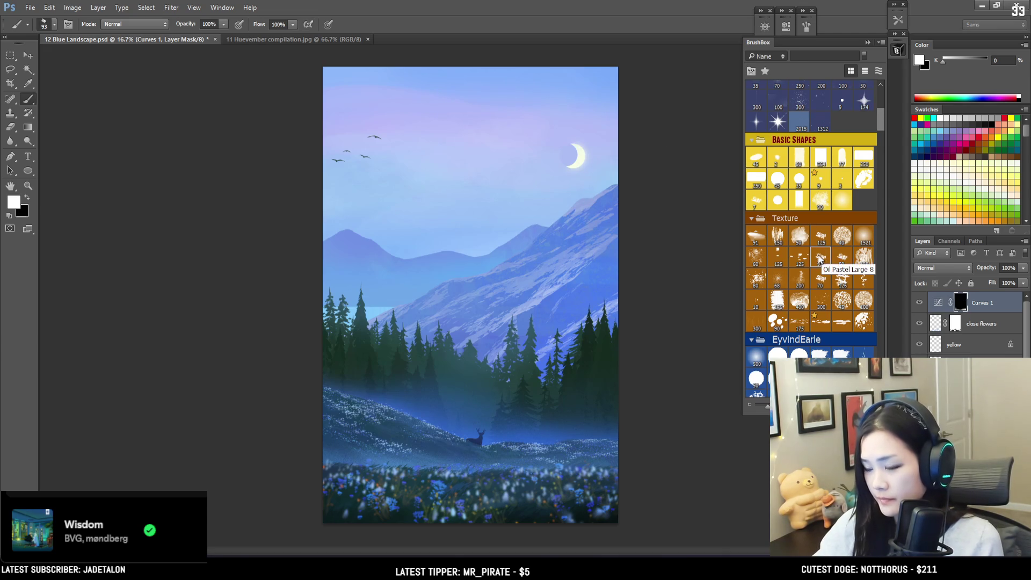
left_click_drag(562, 97, 560, 204)
key("ctrl+z")
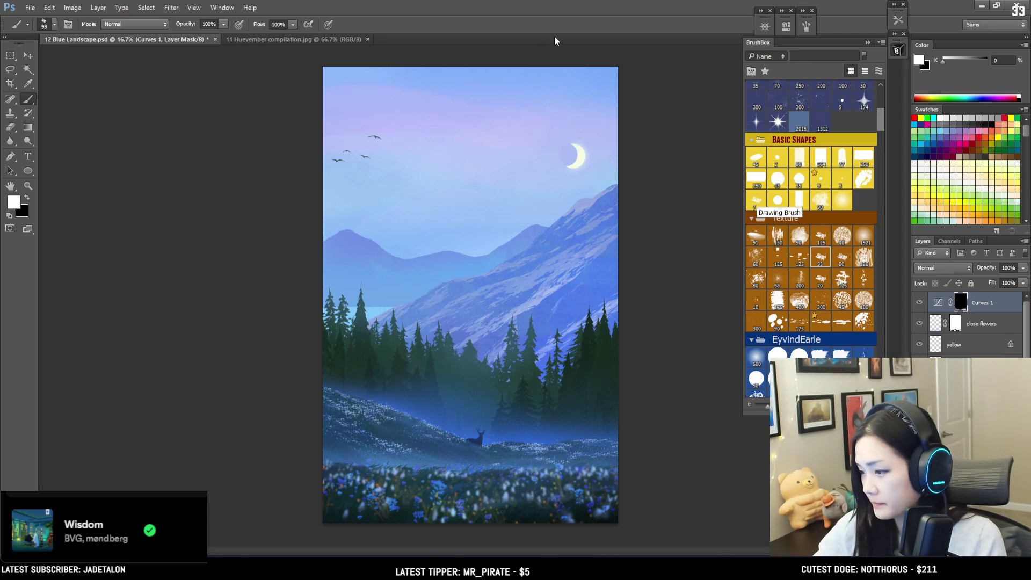
key("bracketright")
key("bracketright")
key("bracketright")
left_click_drag(561, 65, 561, 215)
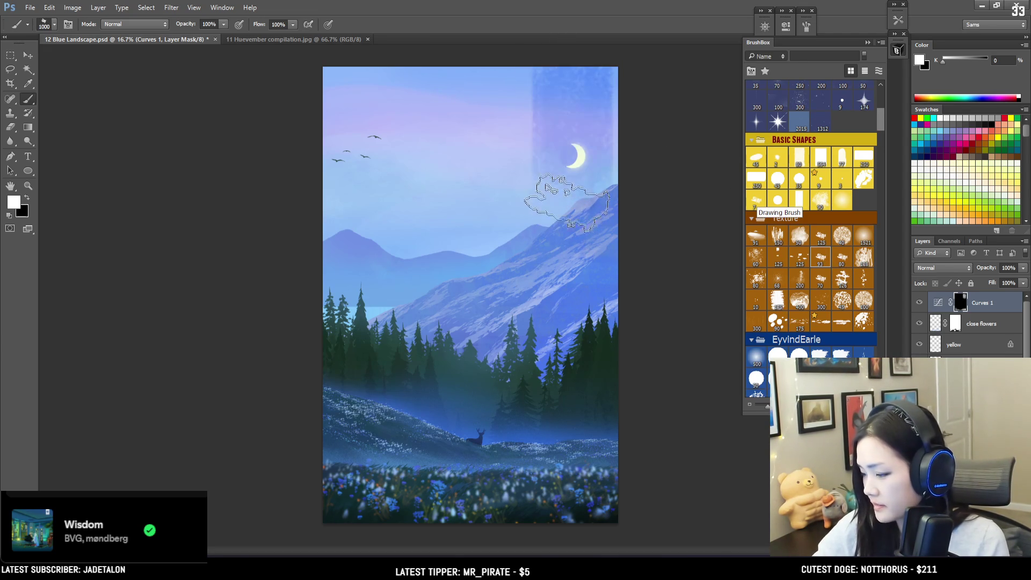
key("ctrl+z")
key("bracketright")
key("bracketright")
key("bracketright")
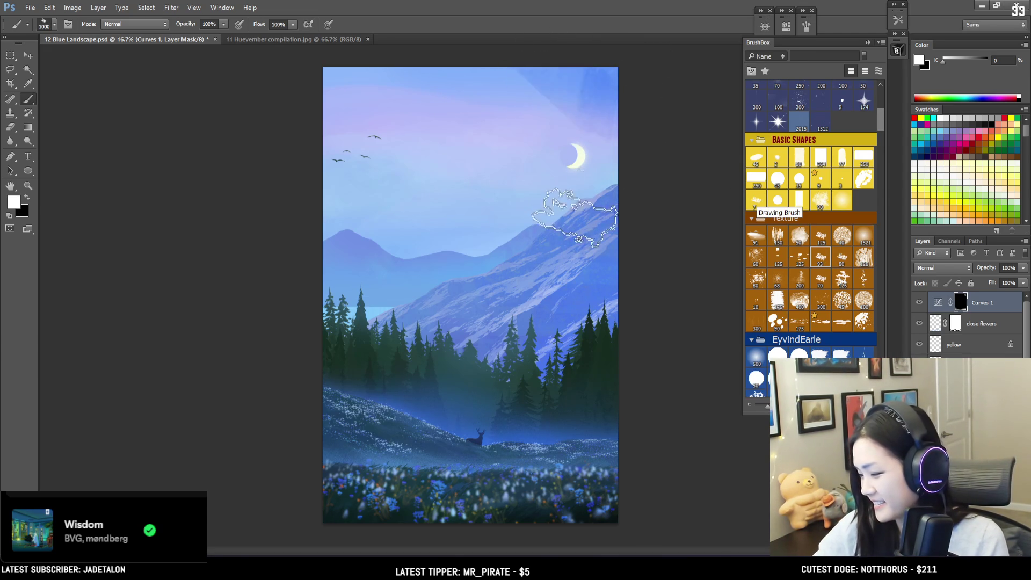
- Paint a soft light band at the sky top and a faint vertical streak at 700 px
left_click_drag(440, 96, 443, 113)
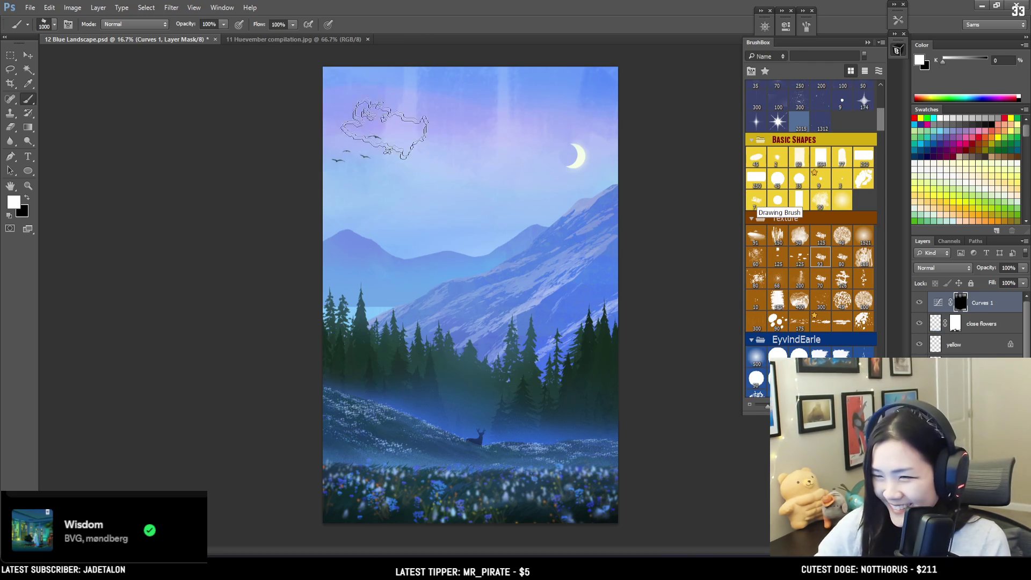
key("bracketleft")
key("bracketleft")
key("bracketleft")
left_click_drag(414, 242, 403, 161)
- Switch to black and load the streaky Chalk 283 texture brush at 300 px
key("x")
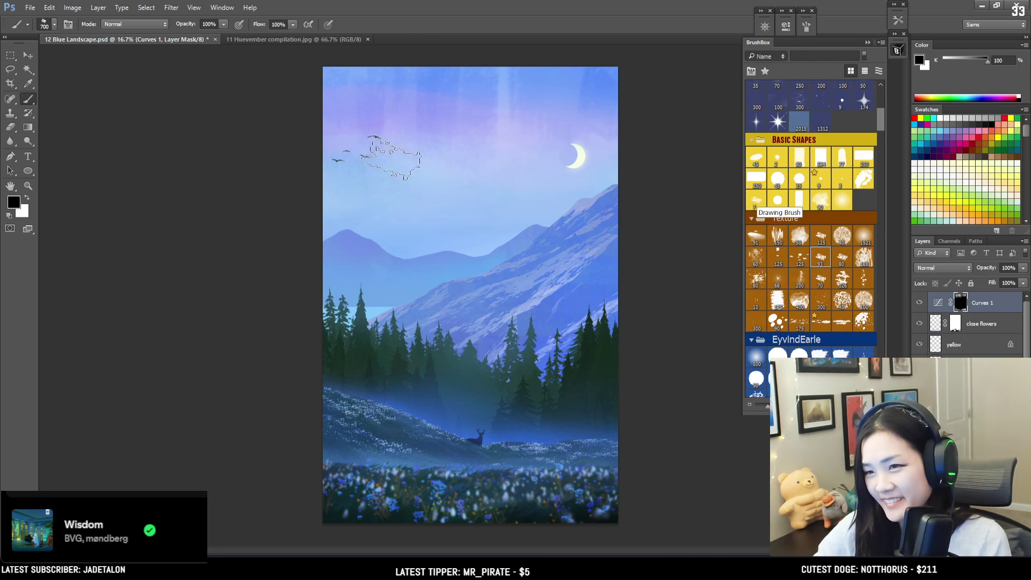
left_click(822, 238)
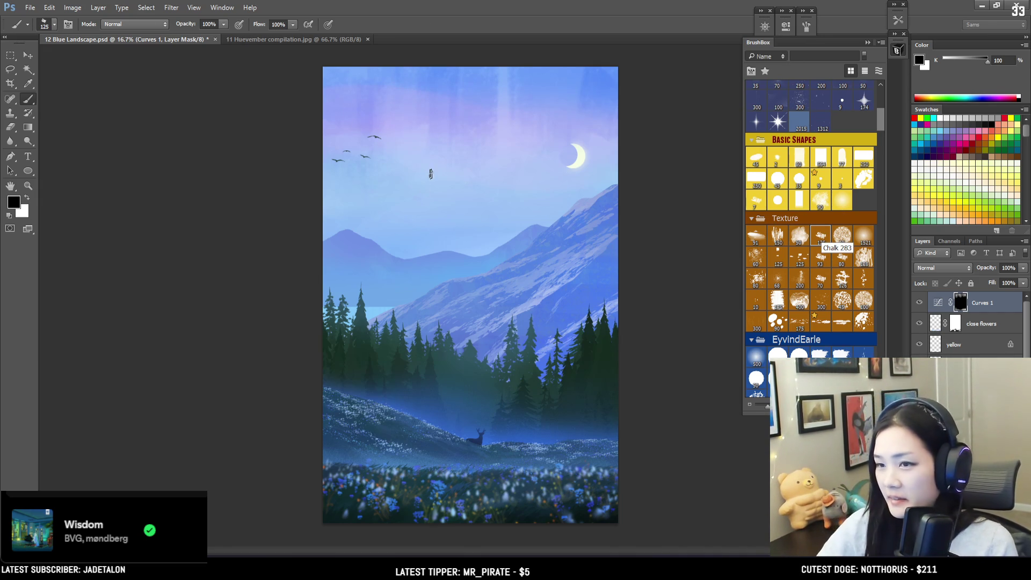
left_click(820, 235)
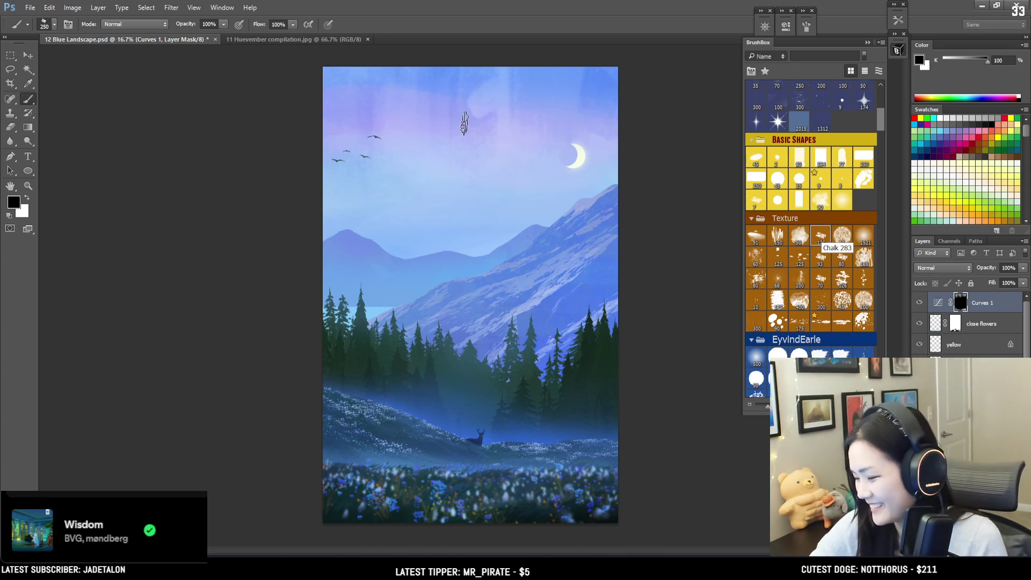
key("bracketright")
key("bracketright")
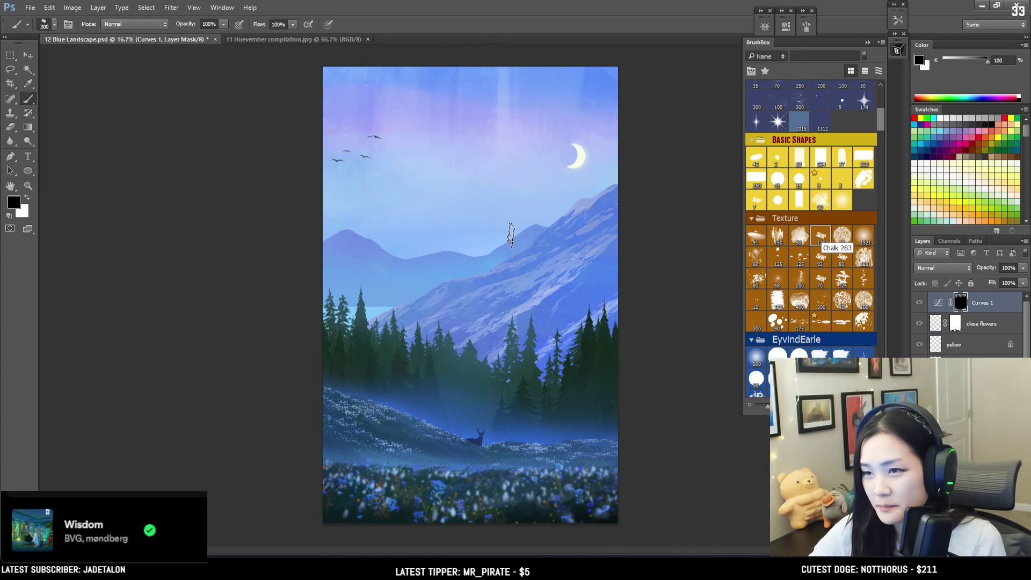
key("ctrl+plus")
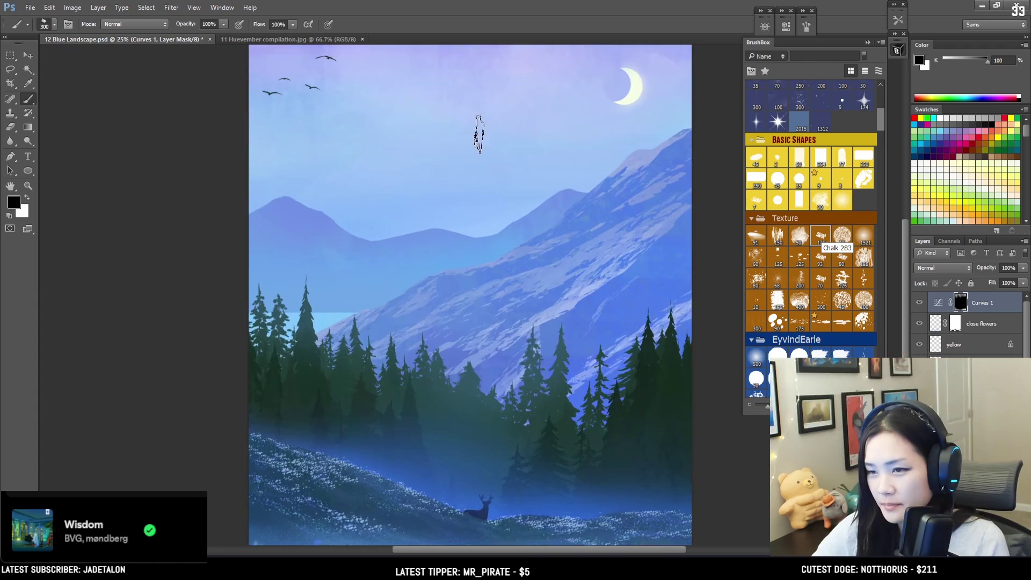
- Frame the upper sky at 25% zoom and settle the brush size at 900 px
left_click_drag(478, 133, 468, 211)
left_click_drag(484, 124, 447, 139)
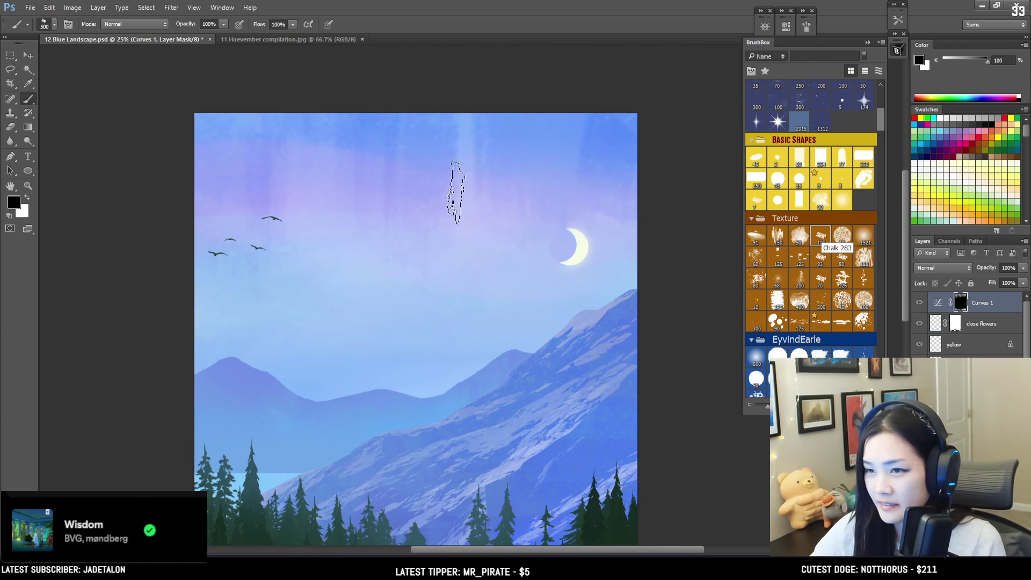
key("bracketright")
key("bracketright")
key("bracketright")
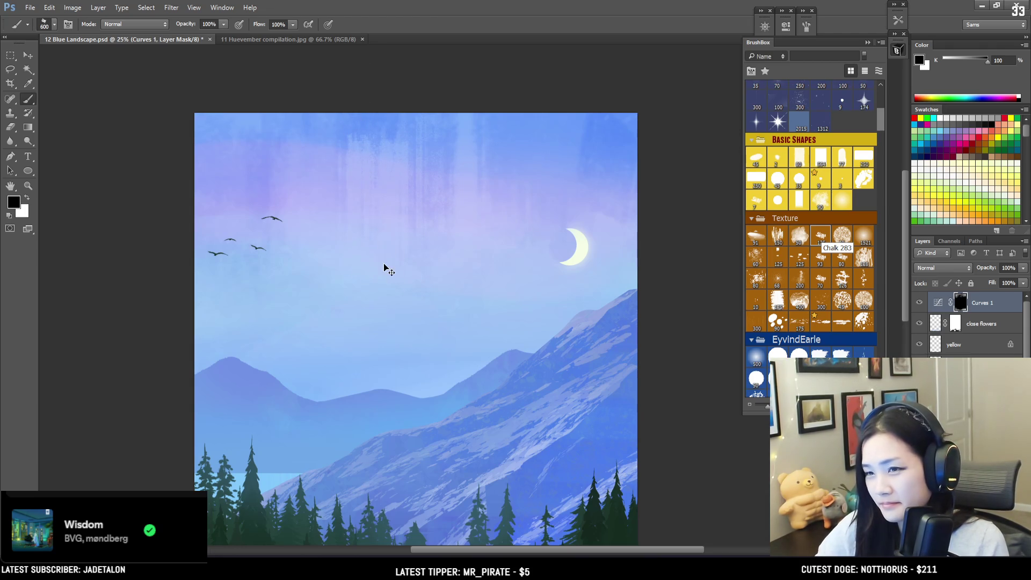
key("bracketleft")
key("bracketleft")
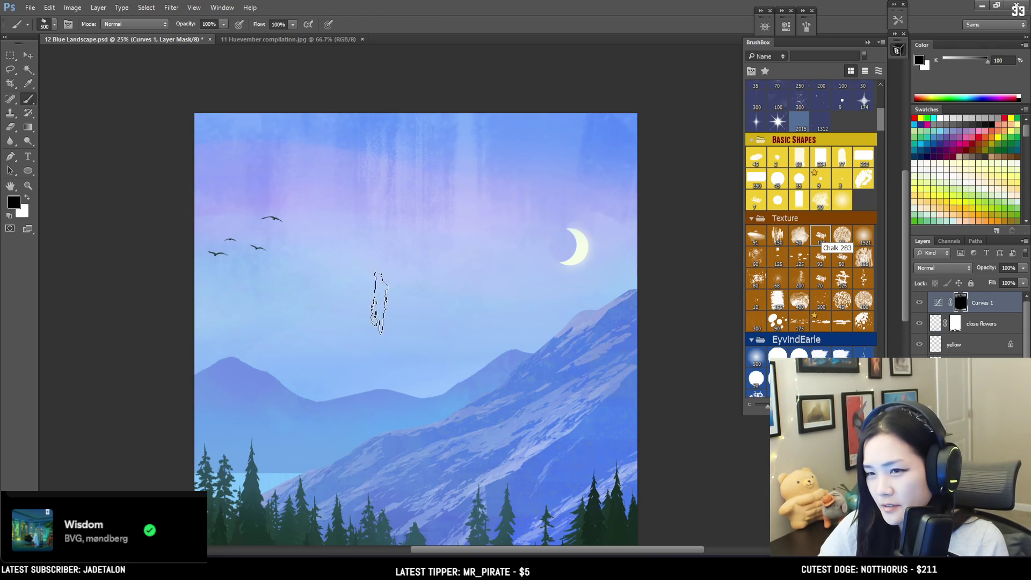
key("bracketright")
key("bracketright")
key("bracketright")
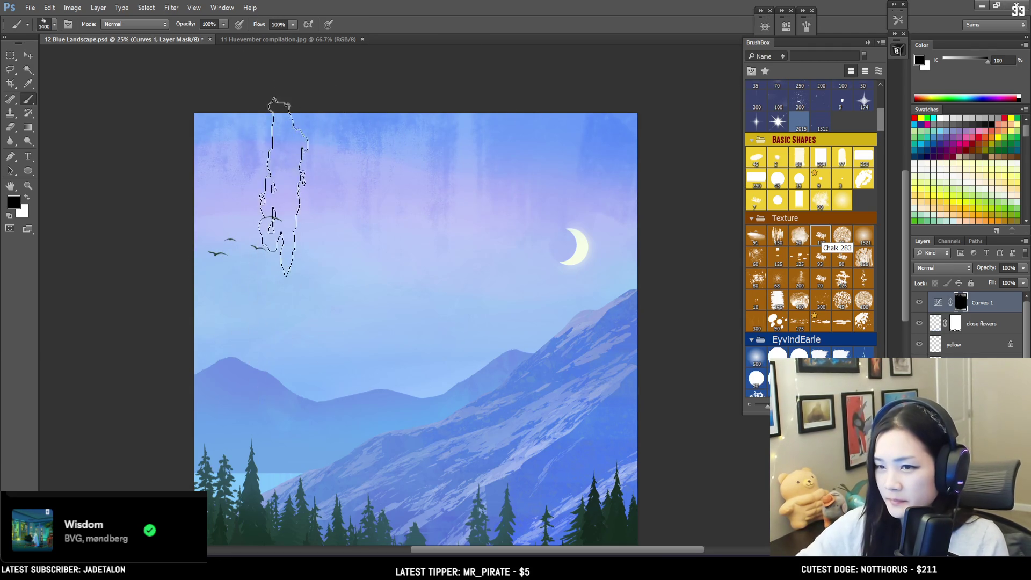
key("bracketleft")
key("bracketleft")
key("bracketleft")
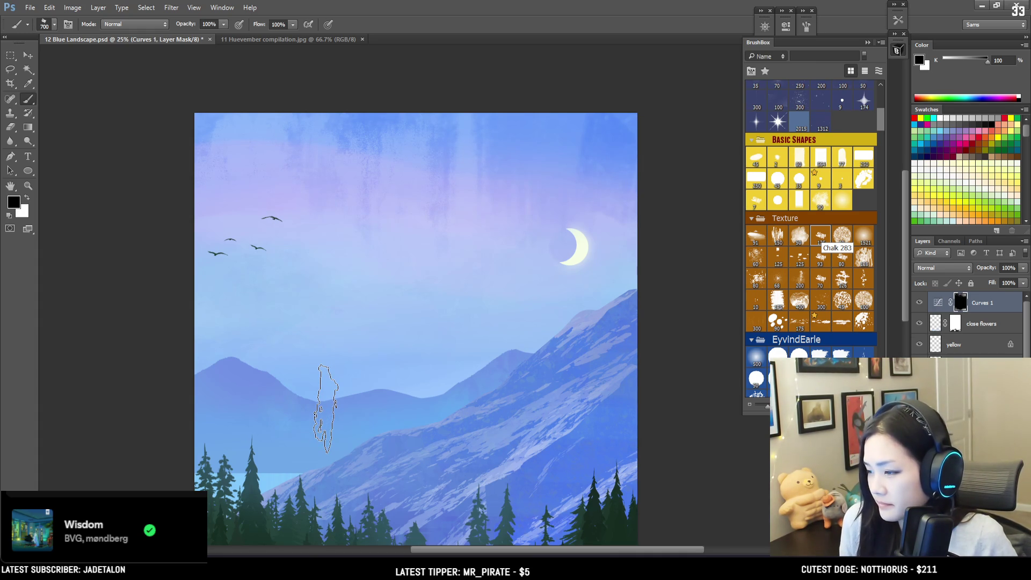
mouse_move(403, 247)
left_mouse_down()
mouse_move(362, 168)
mouse_move(380, 217)
left_mouse_up()
key("bracketright")
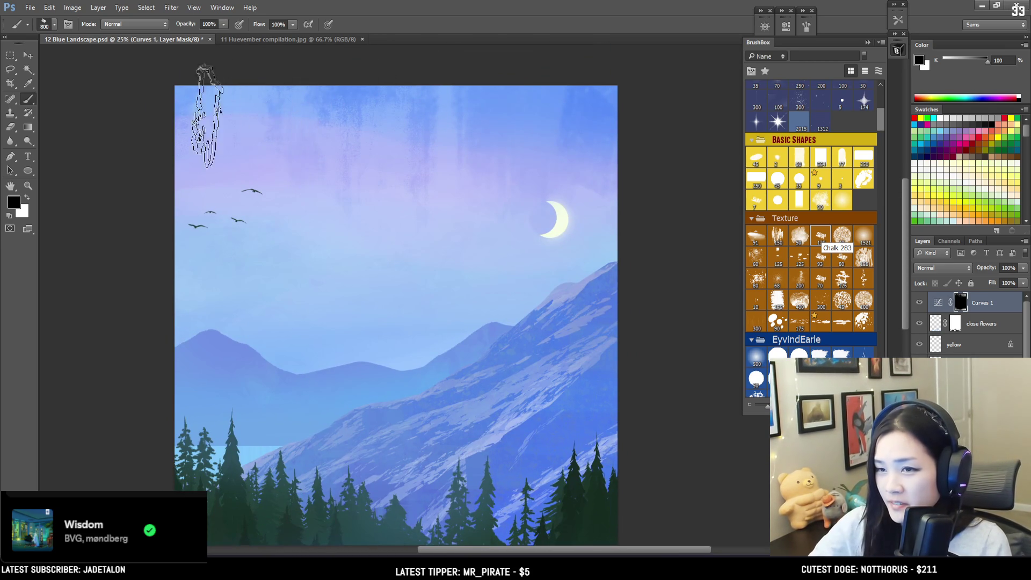
key("bracketright")
key("bracketright")
key("bracketright")
key("bracketright")
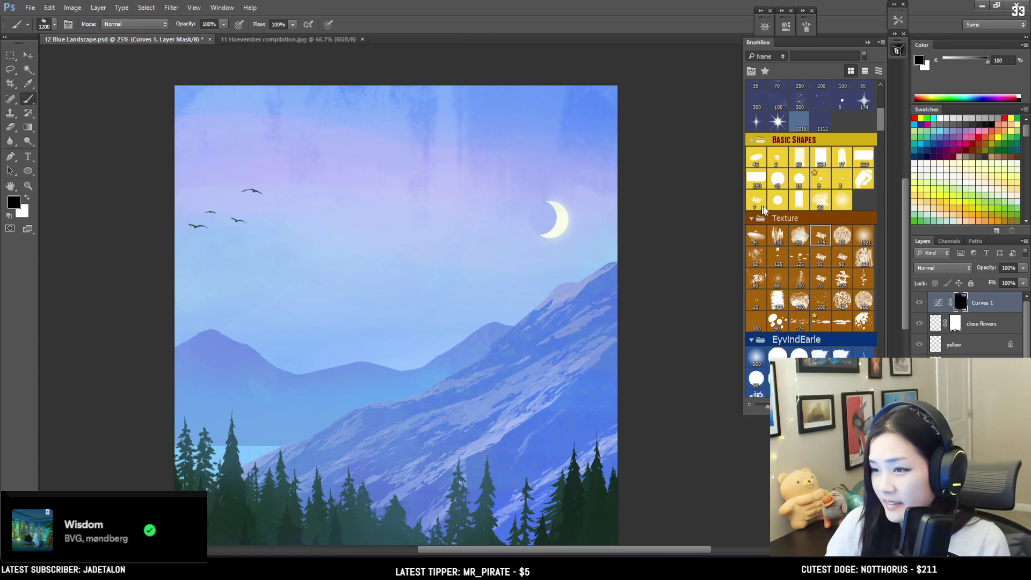
- Choose a tall streaky texture brush at 500 px in white, then zoom back out
left_click(775, 237)
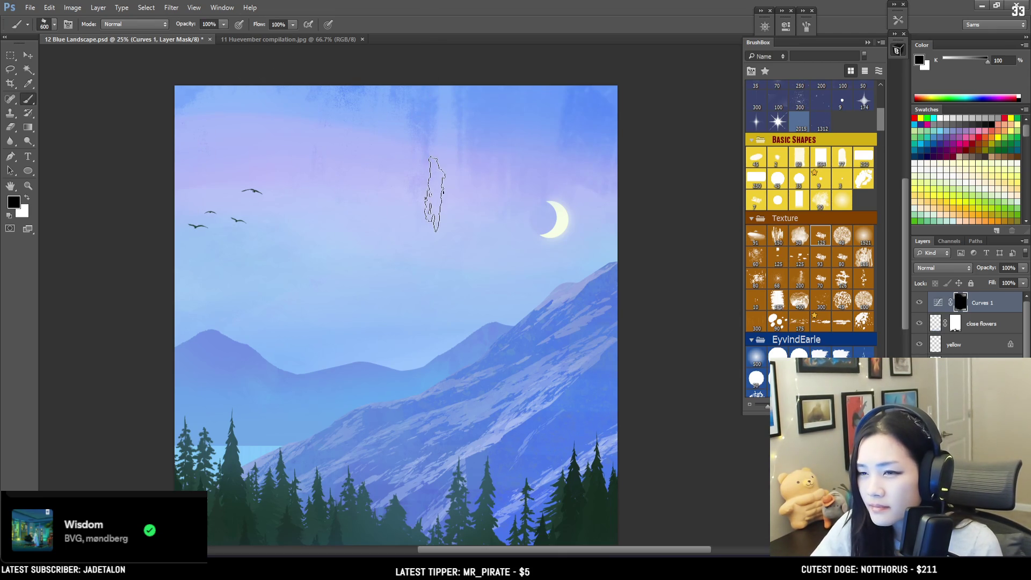
left_click_drag(448, 215, 387, 197)
key("bracketleft")
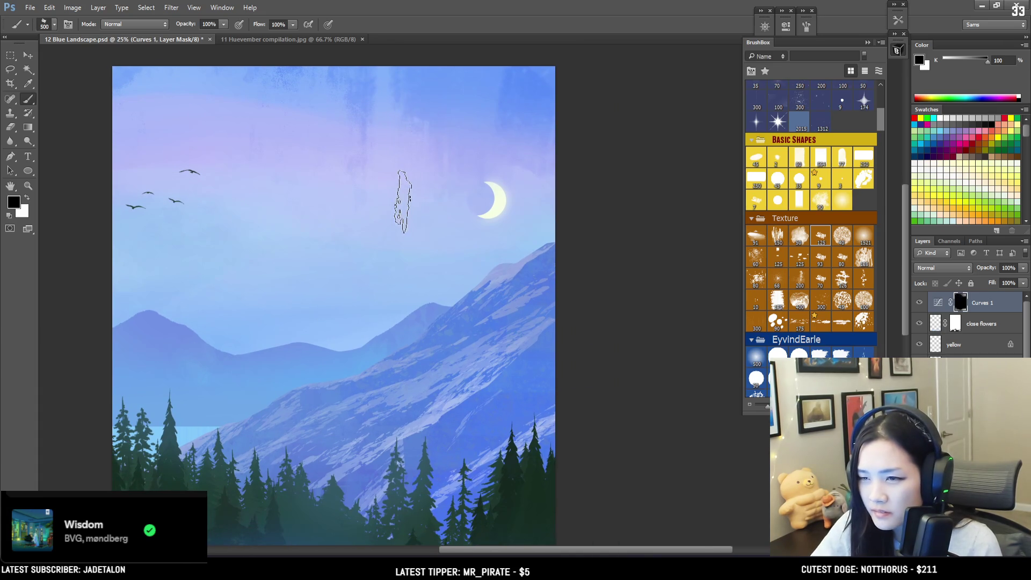
key("x")
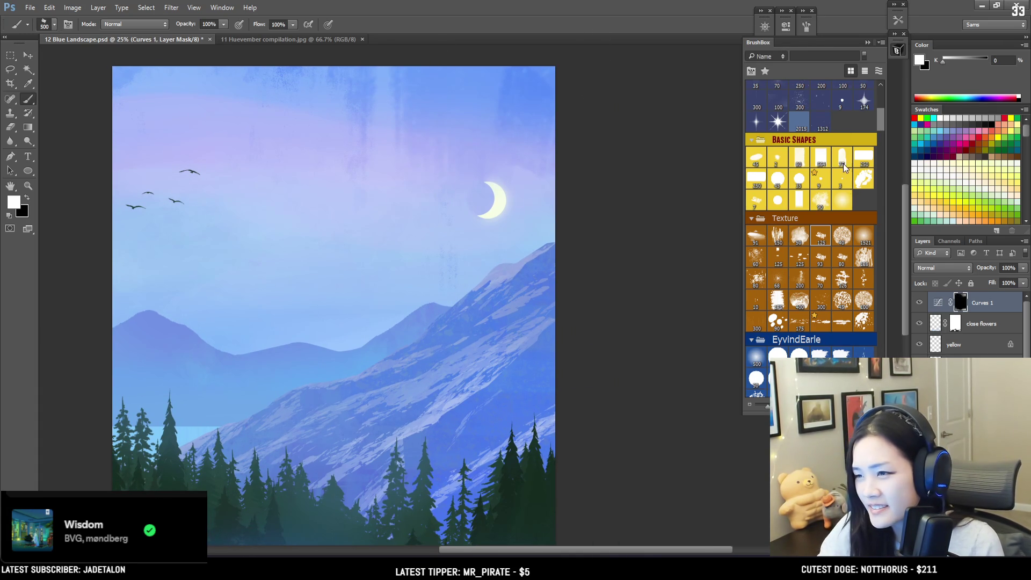
key("ctrl+minus")
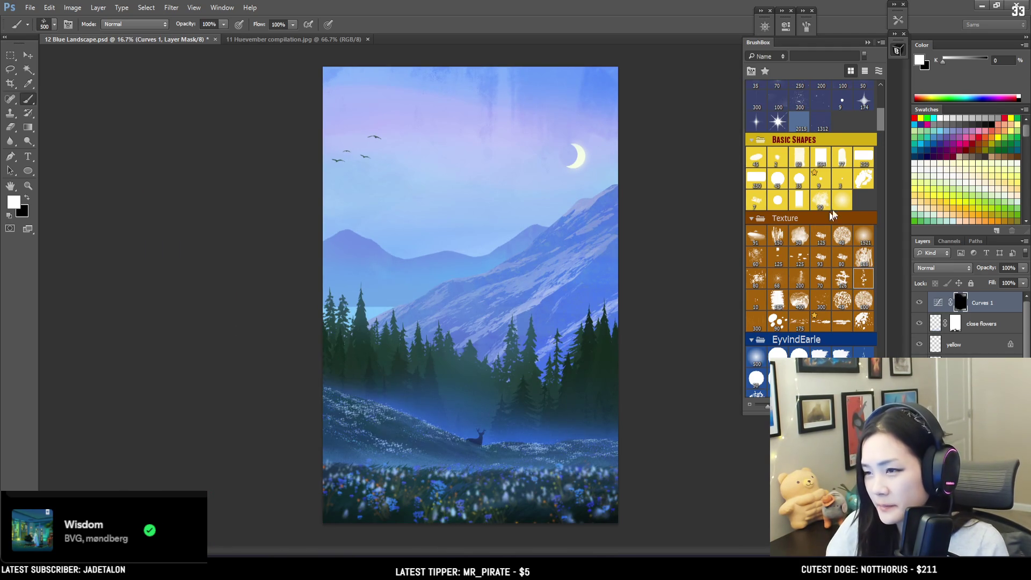
- Paint black with a large soft round brush to smooth the streaky sky near the top
left_click_drag(881, 123, 880, 134)
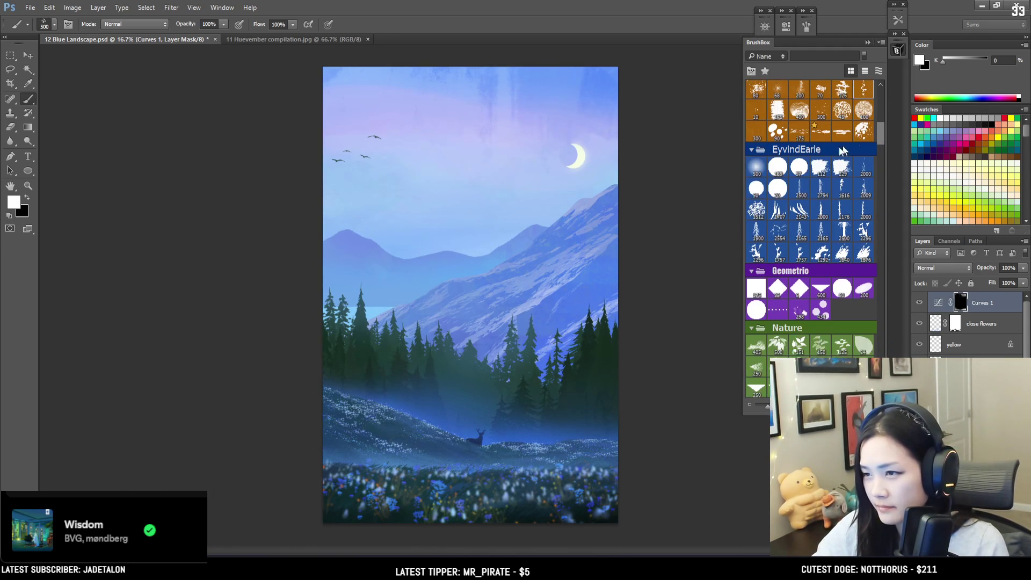
left_click(758, 168)
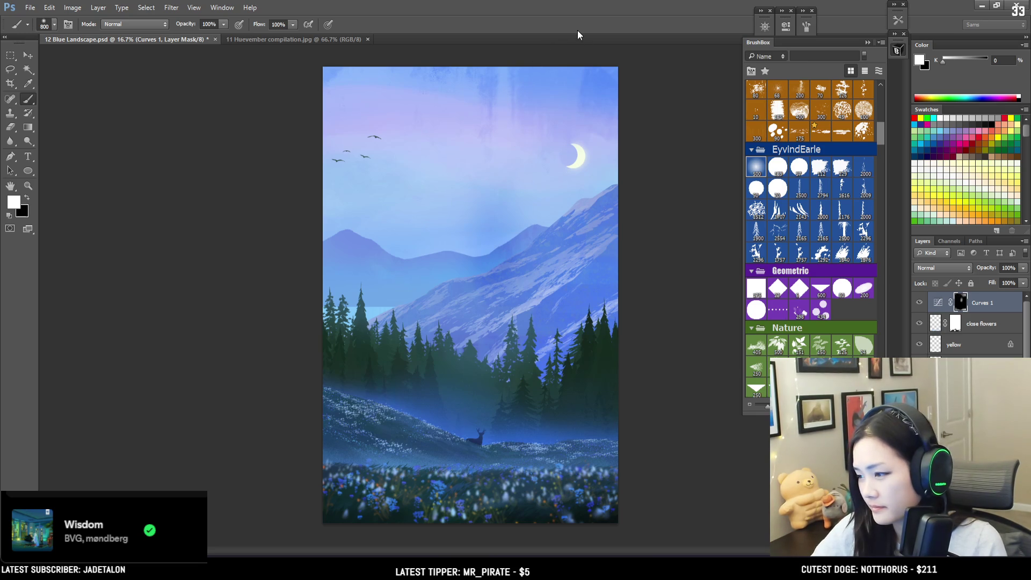
key("x")
mouse_move(502, 70)
left_mouse_down()
mouse_move(490, 134)
mouse_move(511, 143)
left_mouse_up()
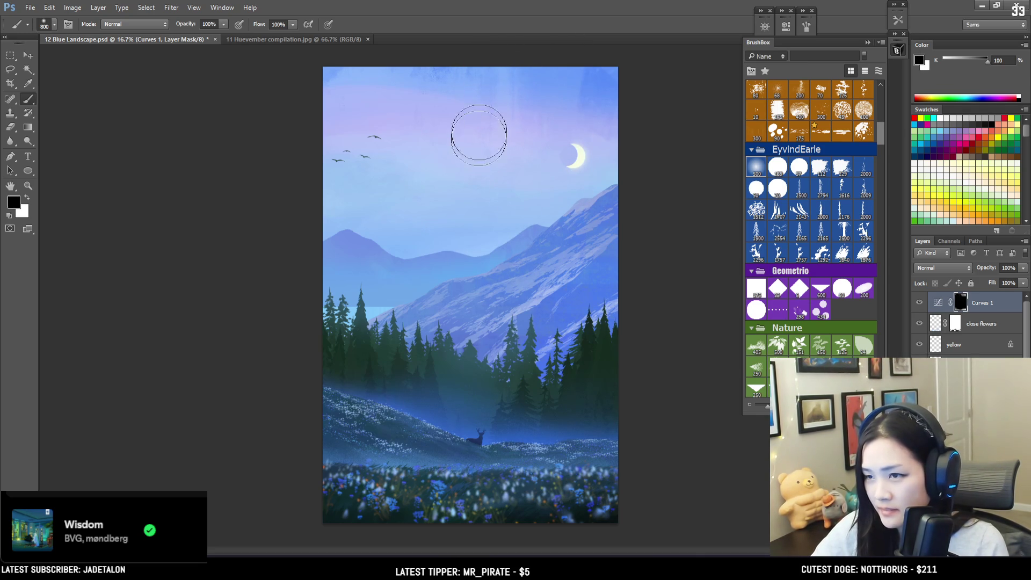
- Load an aurora sparkle texture brush at 500 px with black as the paint colour
left_click_drag(879, 132, 884, 107)
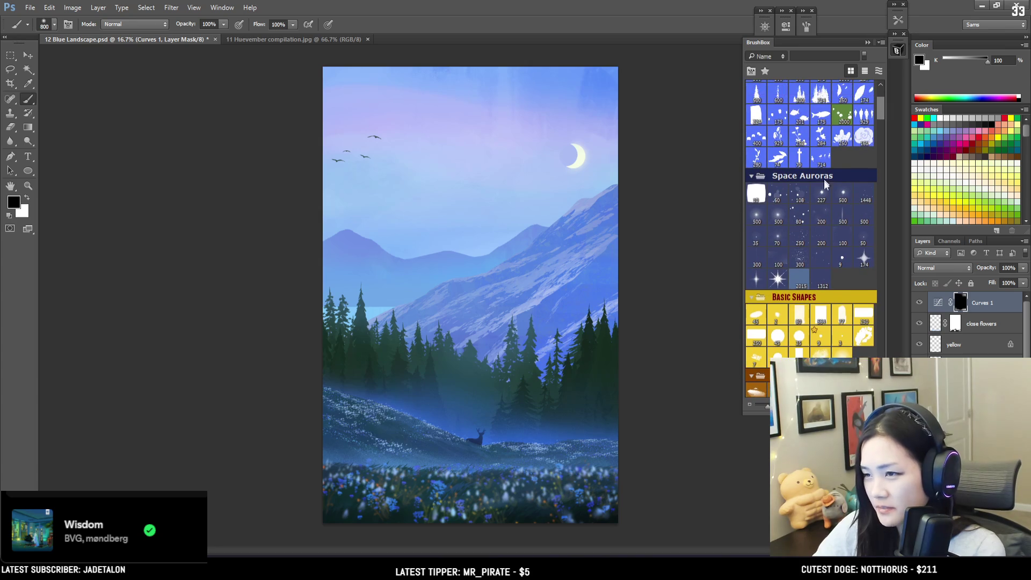
left_click(843, 215)
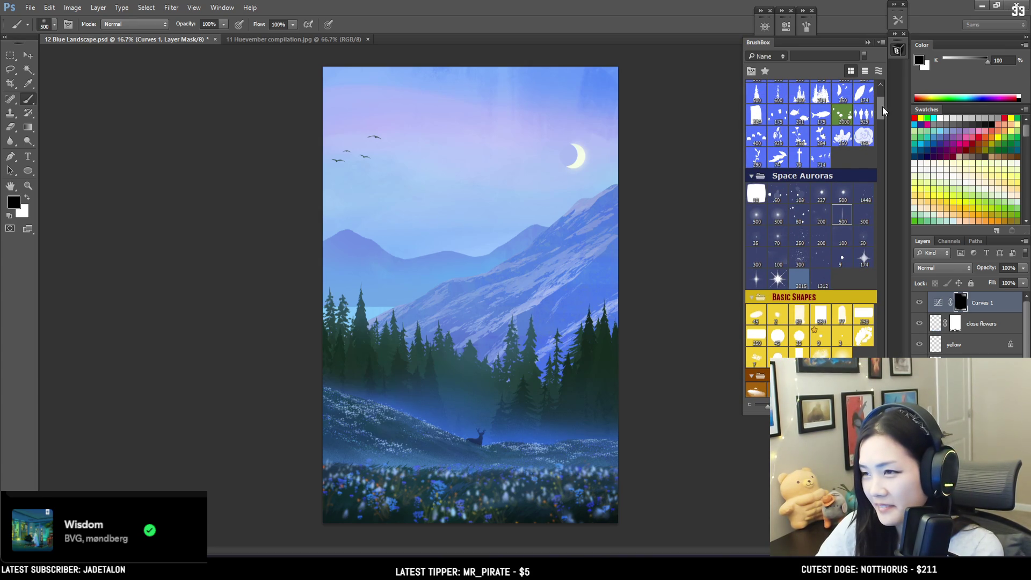
scroll(881, 114, "down", 5)
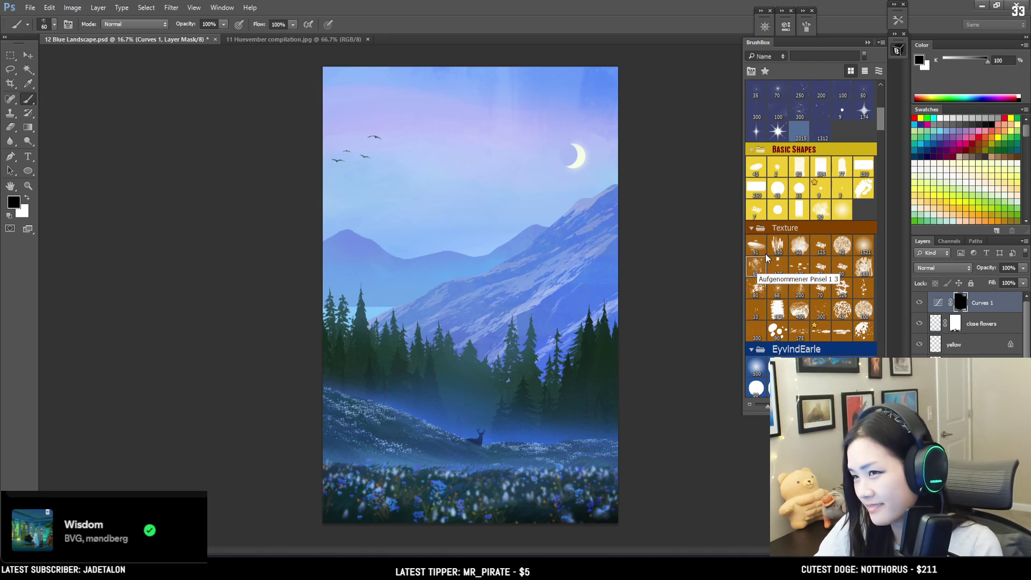
key("bracketright")
key("bracketright")
key("bracketright")
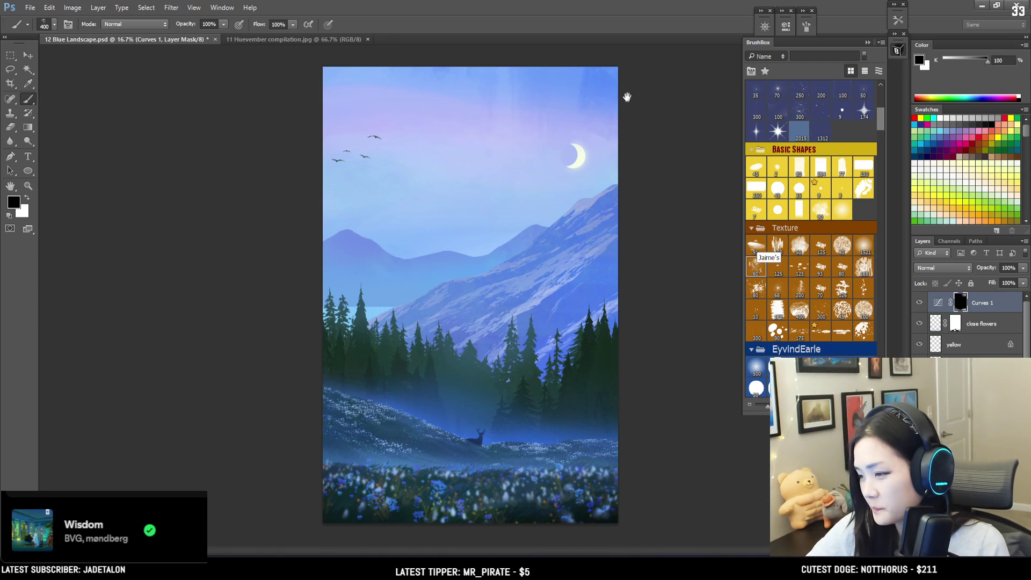
key("bracketright")
key("bracketright")
key("bracketright")
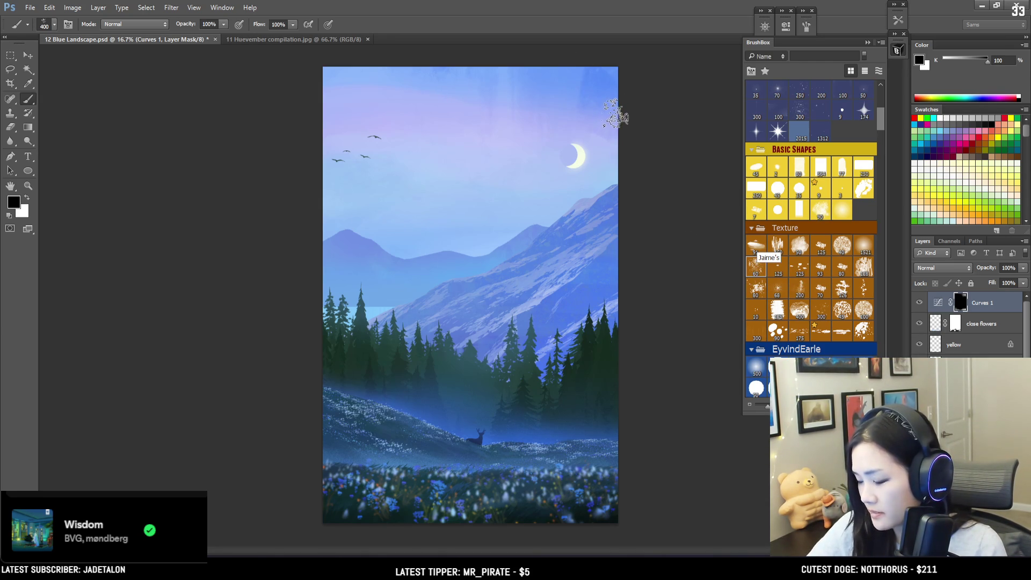
key("bracketright")
key("bracketright")
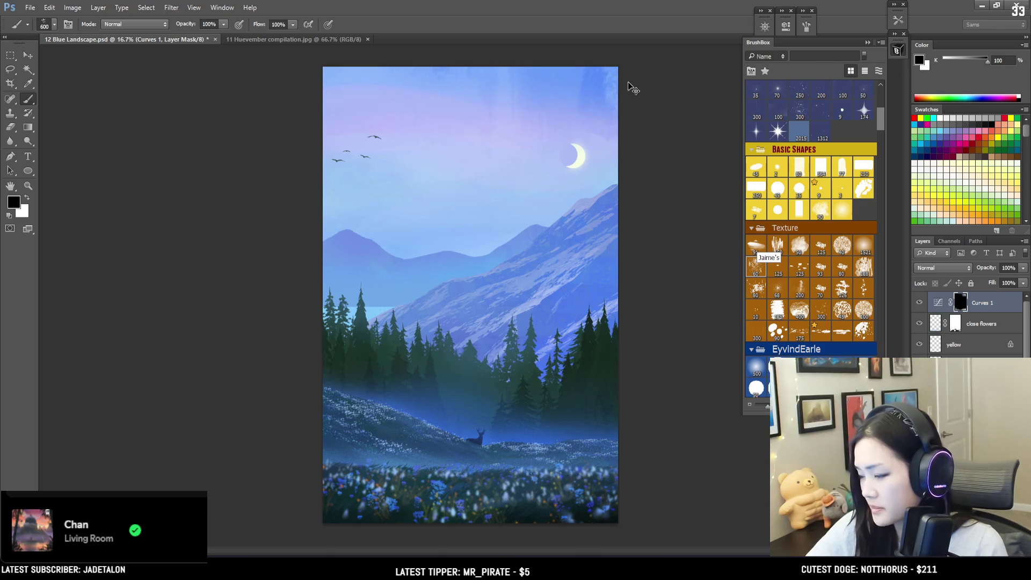
key("x")
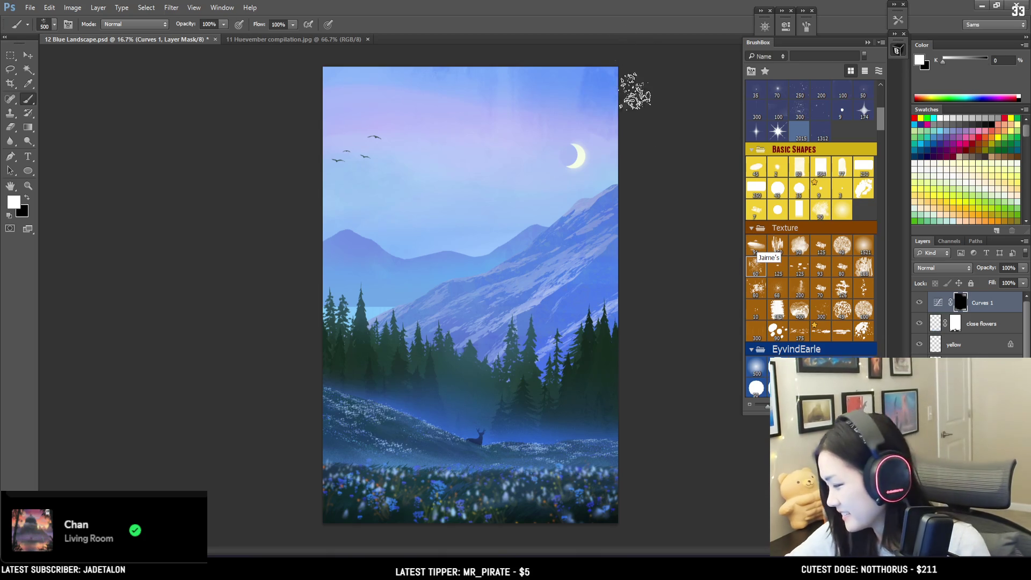
key("bracketleft")
key("x")
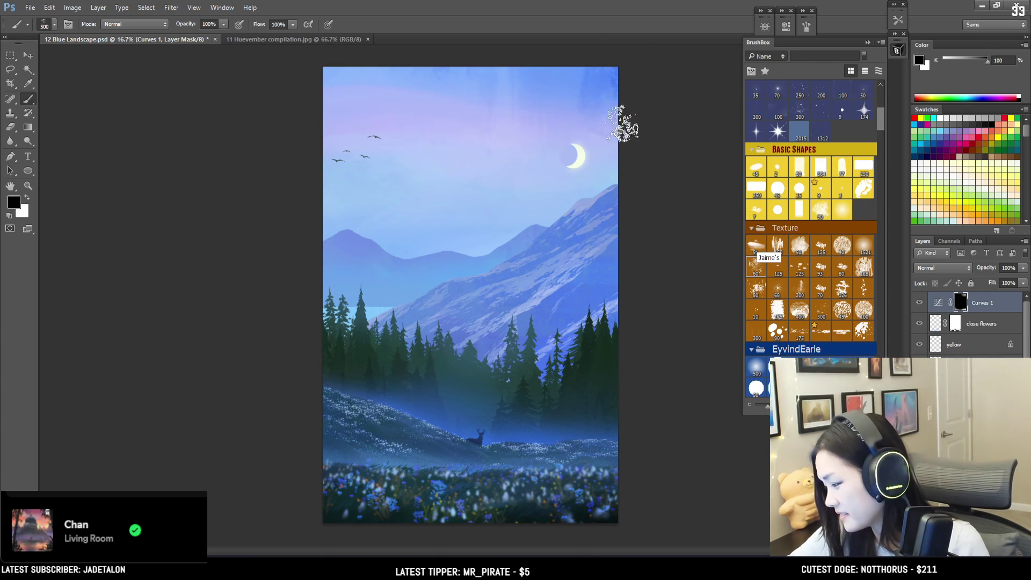
- Try a slanted white light ray with Sampled Brush 17 3, then undo it
left_click(865, 268)
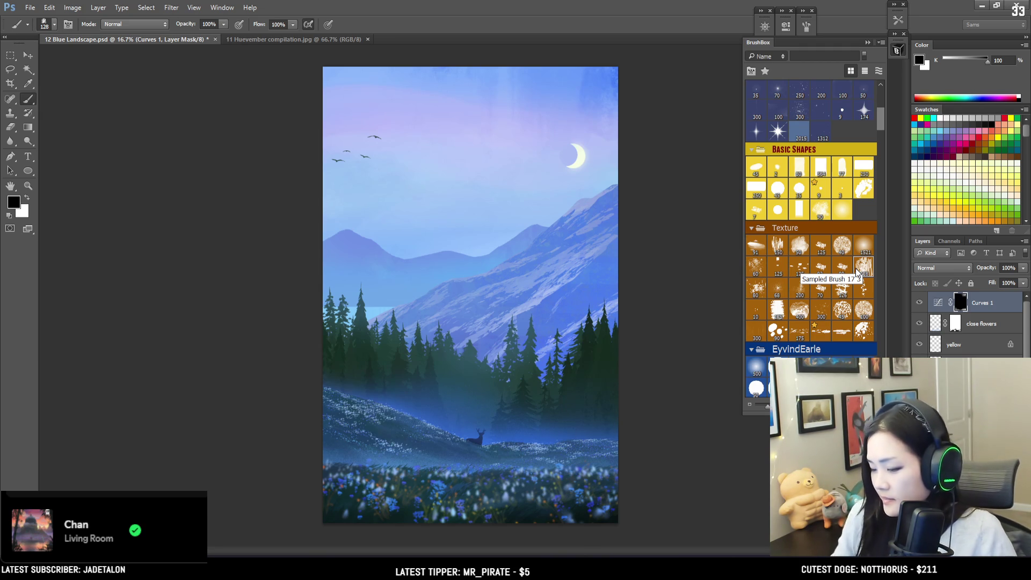
key("x")
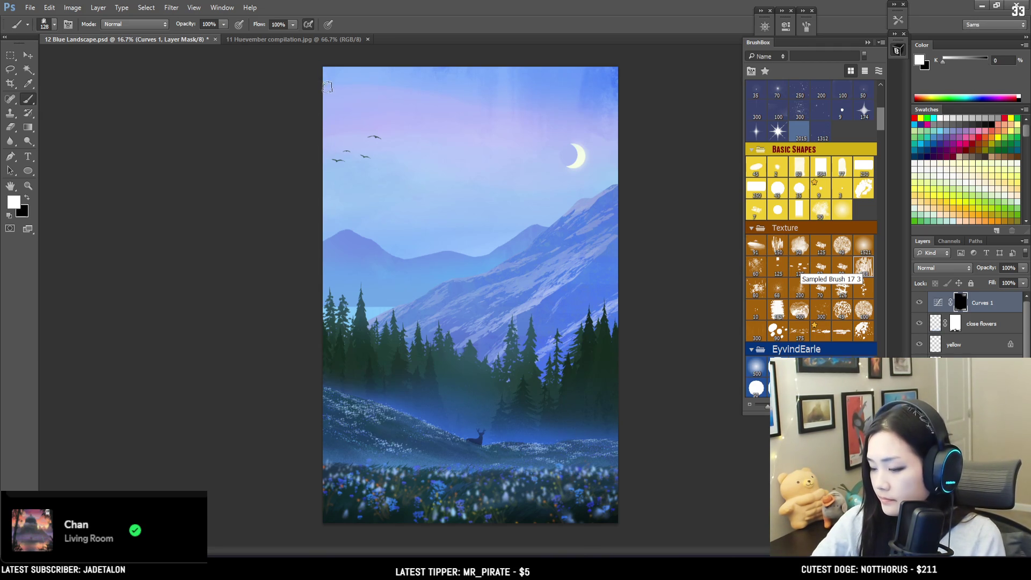
key("bracketright")
key("bracketright")
key("bracketright")
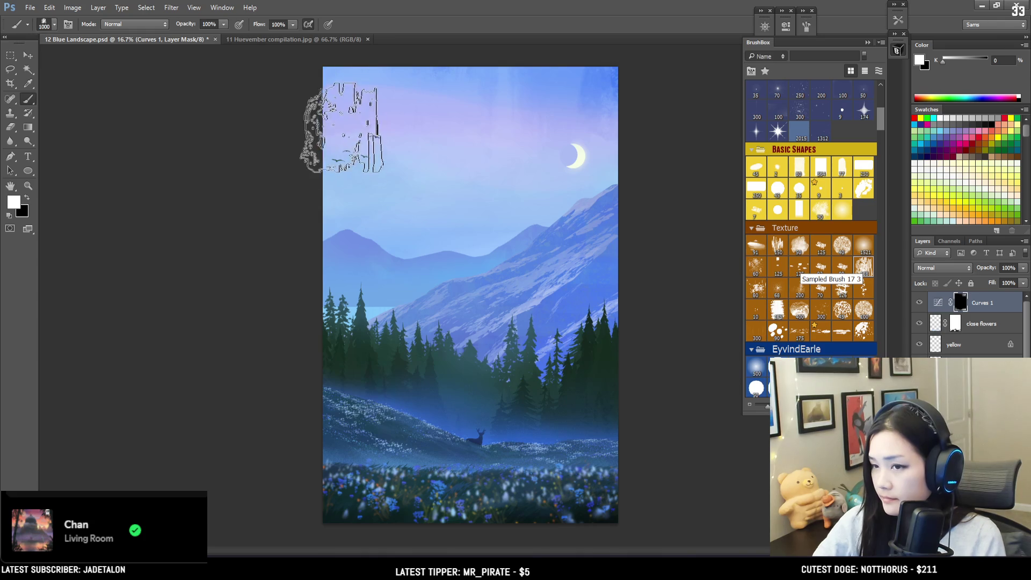
left_click_drag(330, 69, 345, 265)
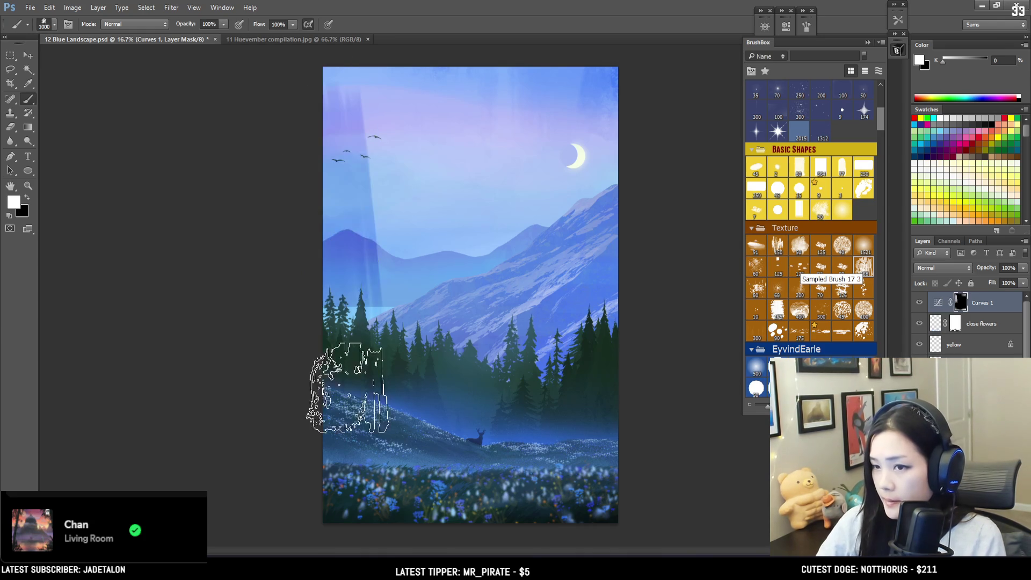
key("ctrl+z")
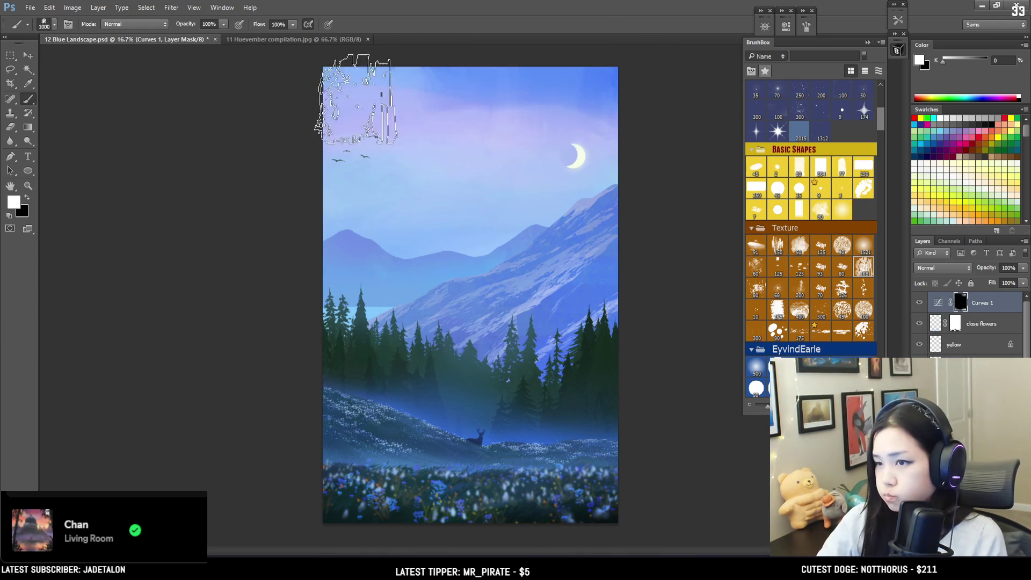
key("bracketright")
- Darken the lower right landscape using a large soft EyvindEarle brush, then add Selective Color
left_click(757, 368)
key("ctrl+minus")
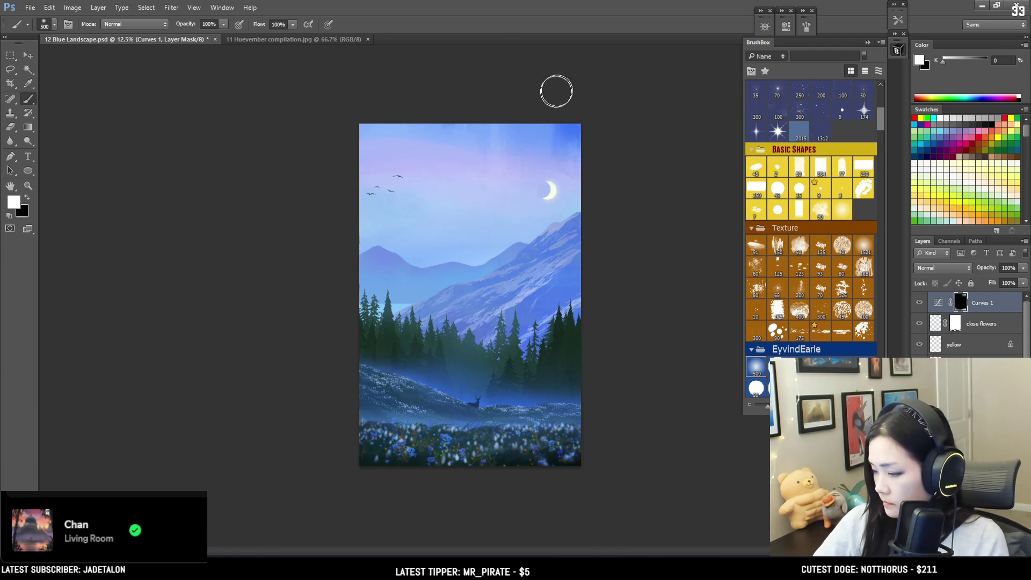
key("bracketright")
key("bracketright")
key("bracketright")
key("bracketright")
key("bracketright")
key("bracketright")
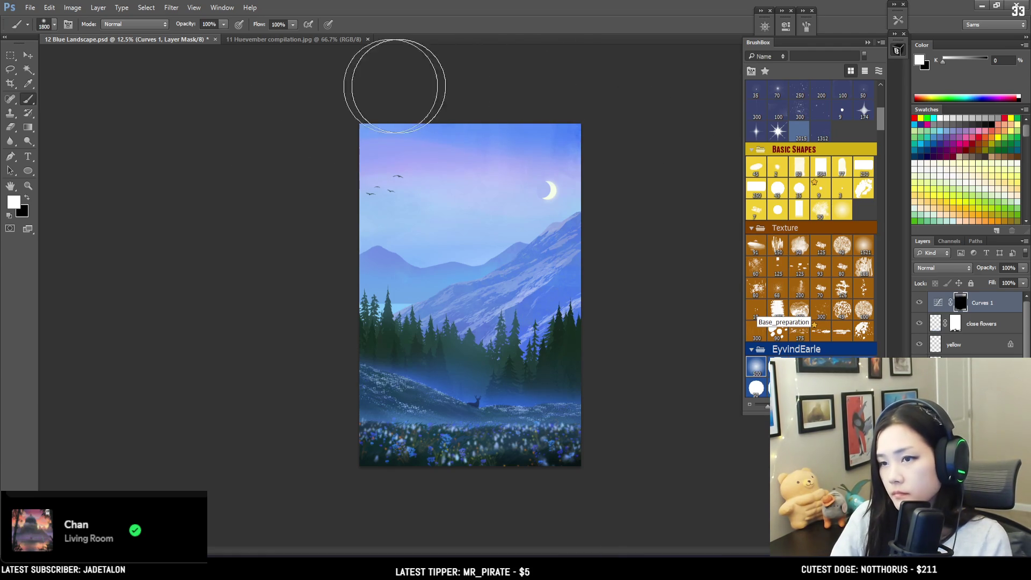
key("bracketright")
left_click_drag(340, 244, 709, 288)
key("ctrl+z")
left_click_drag(495, 311, 581, 301)
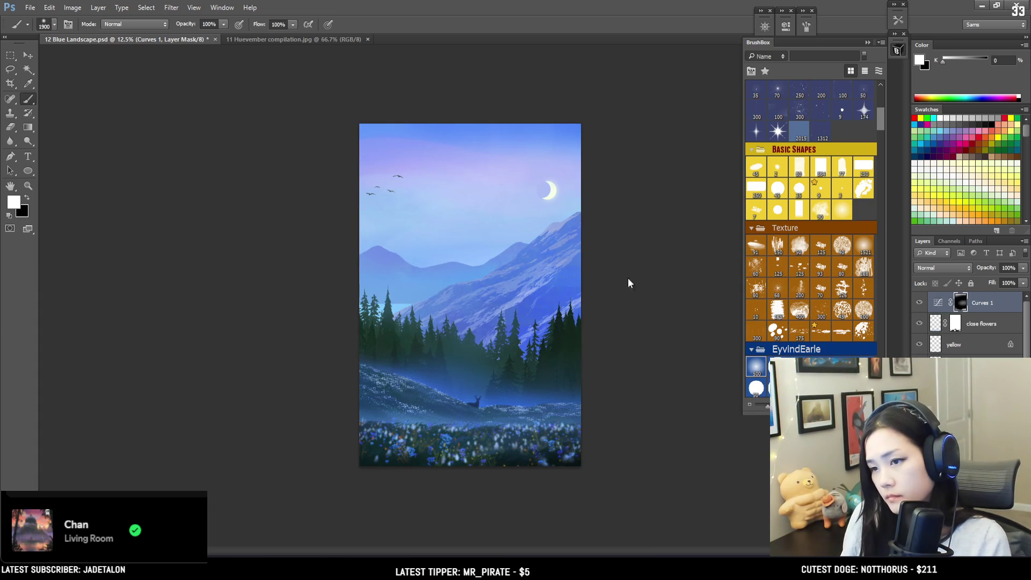
key("ctrl+plus")
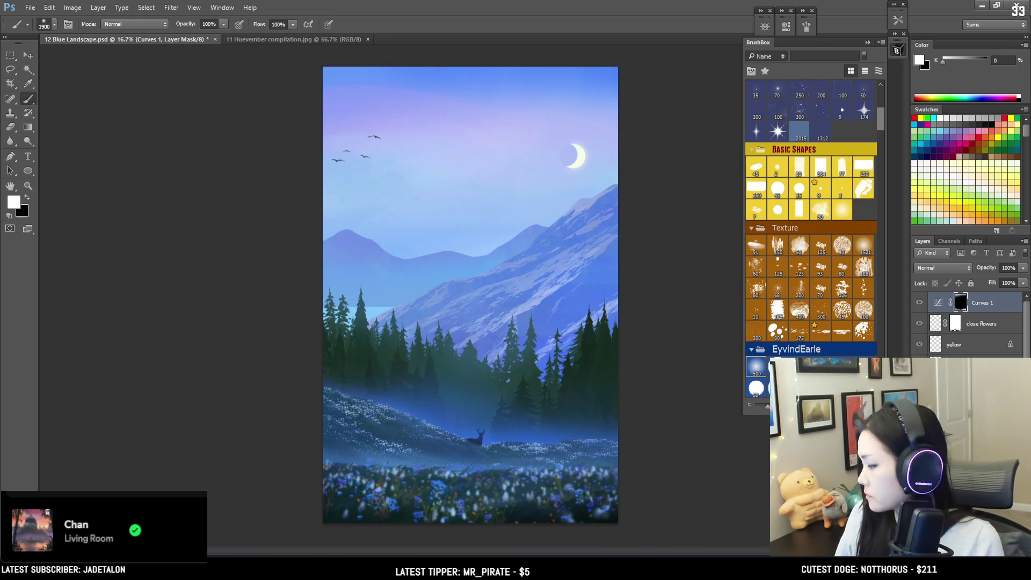
key("F2")
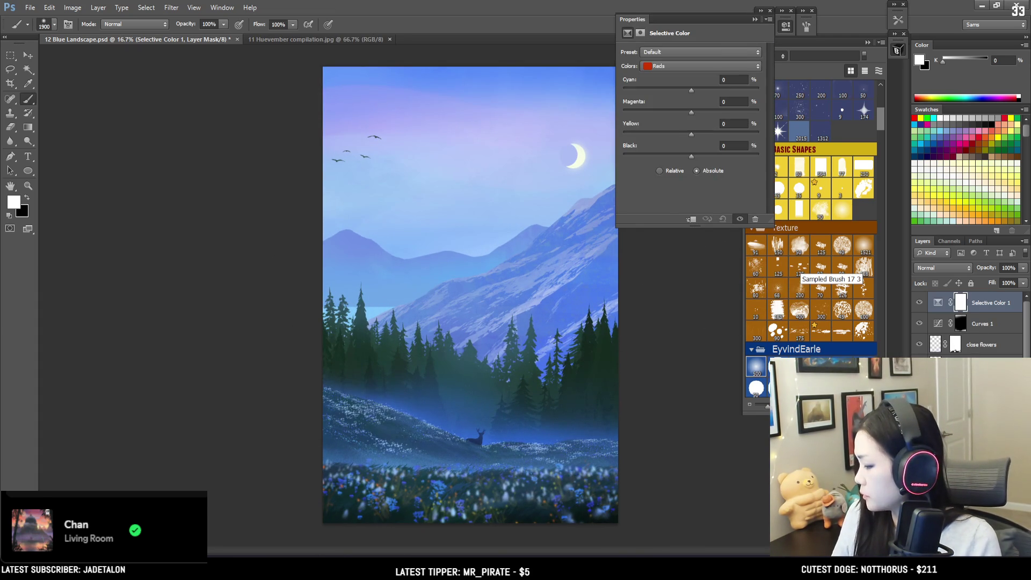
- Replace Selective Color with a Curves 2 layer, raising highlights and lifting input 85 to output 146
key("ctrl+z")
left_click(974, 554)
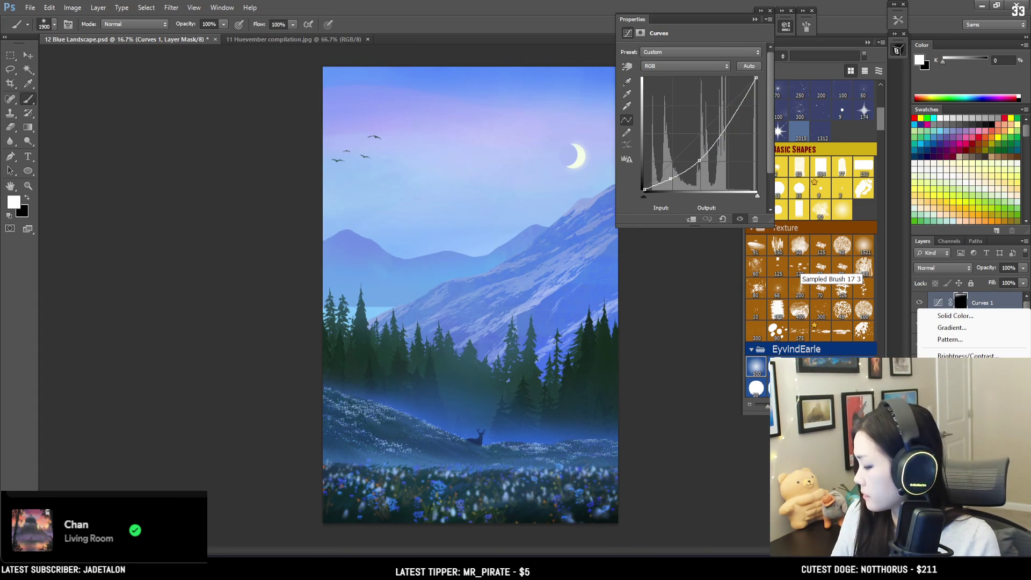
left_click(961, 379)
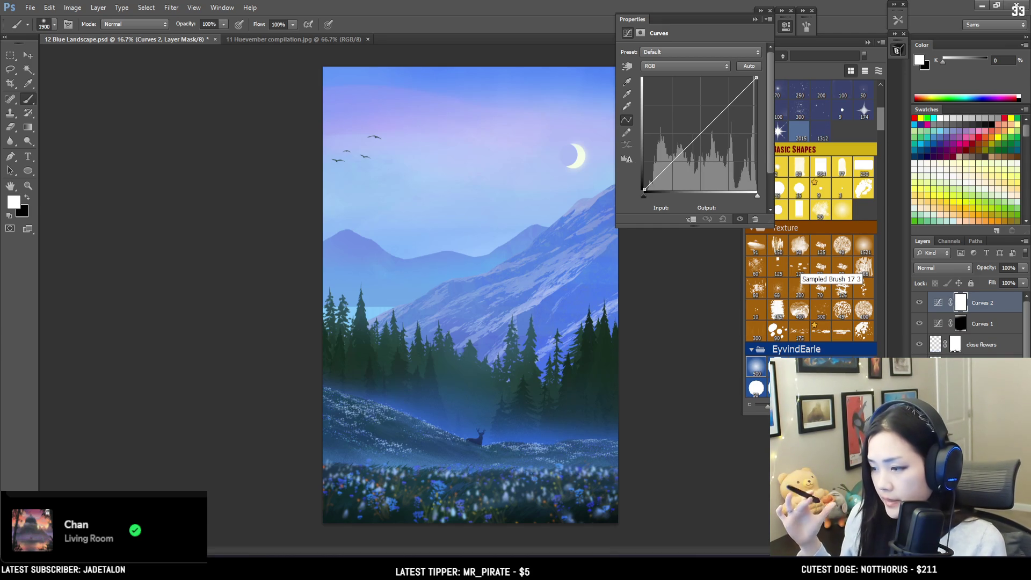
mouse_move(708, 135)
left_mouse_down()
mouse_move(714, 102)
mouse_move(737, 87)
left_mouse_up()
mouse_move(710, 119)
left_mouse_down()
mouse_move(719, 110)
mouse_move(708, 106)
mouse_move(721, 115)
mouse_move(691, 139)
mouse_move(682, 124)
left_mouse_up()
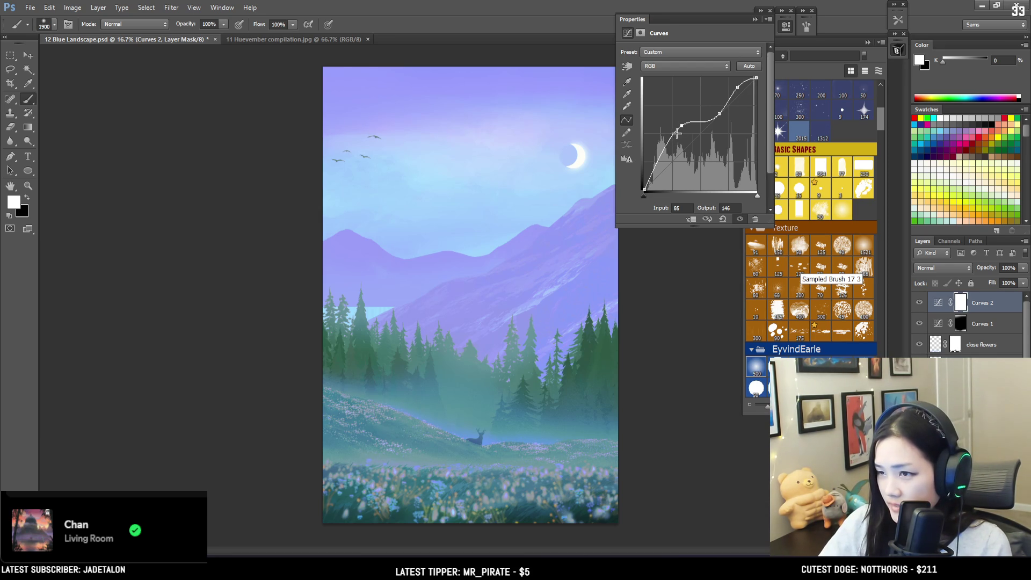
left_click(775, 27)
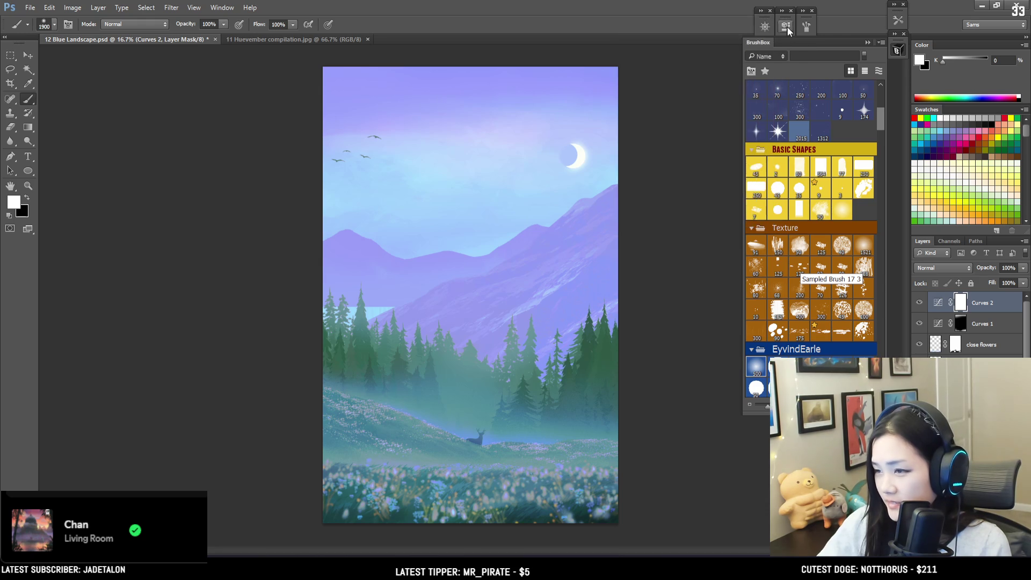
left_click(919, 305)
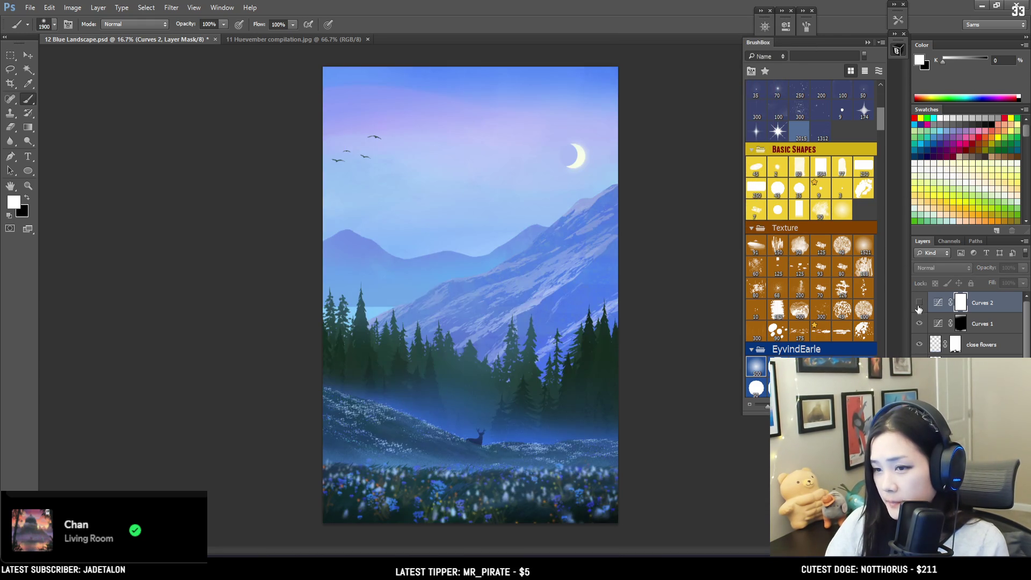
left_click(920, 307)
left_click(920, 306)
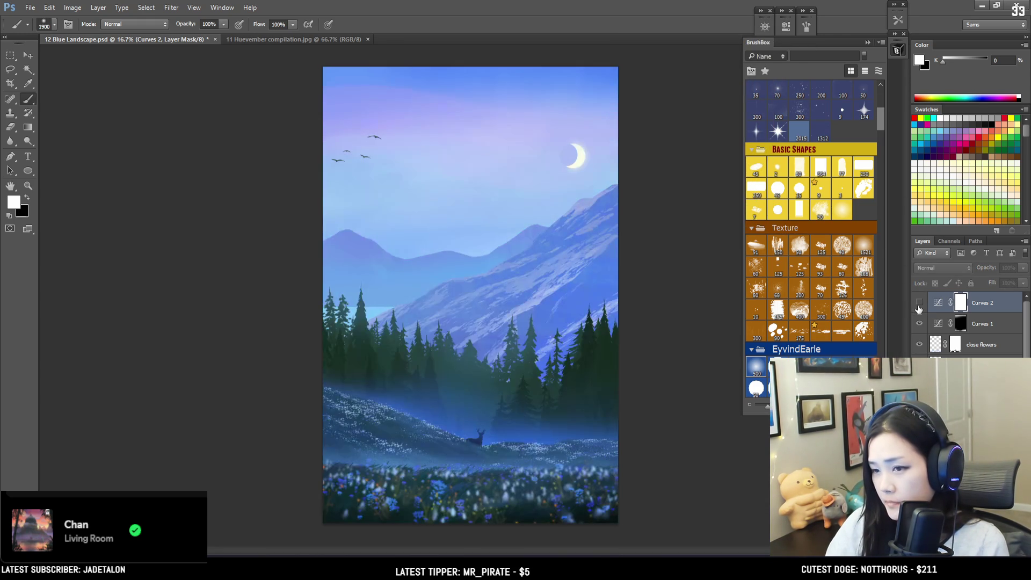
left_click(920, 309)
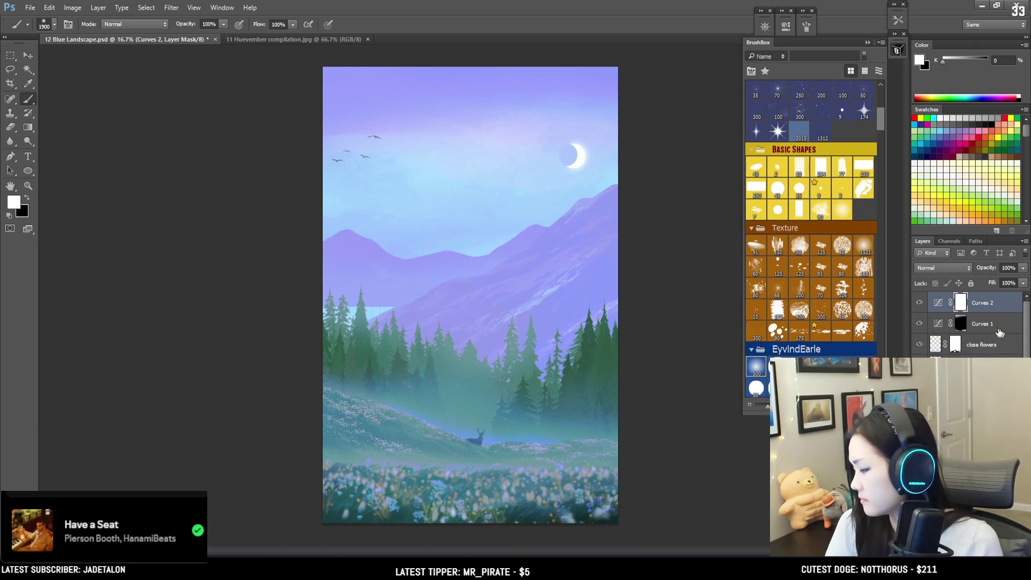
left_click(919, 303)
left_click(919, 303)
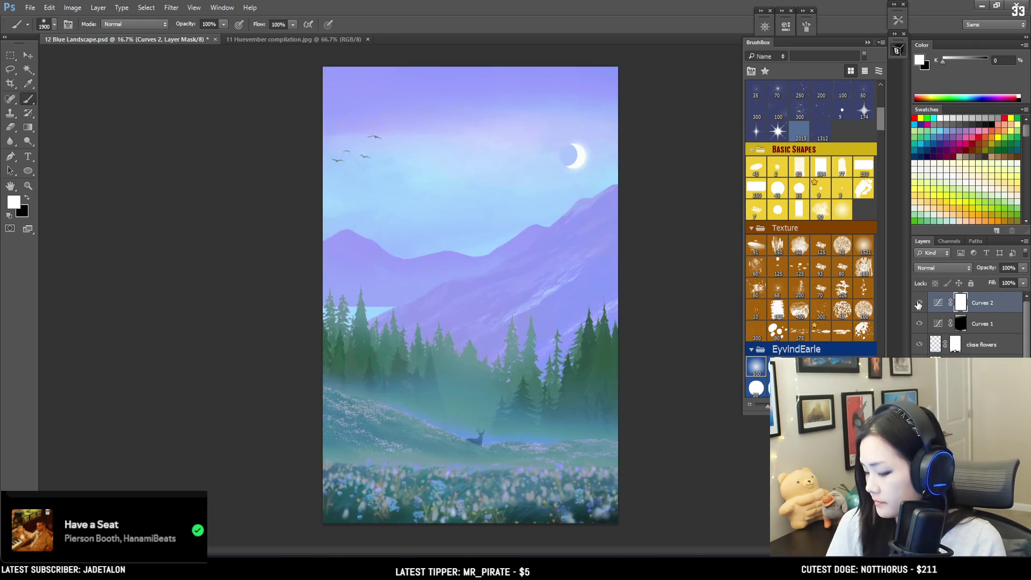
left_click(919, 303)
left_click(919, 303)
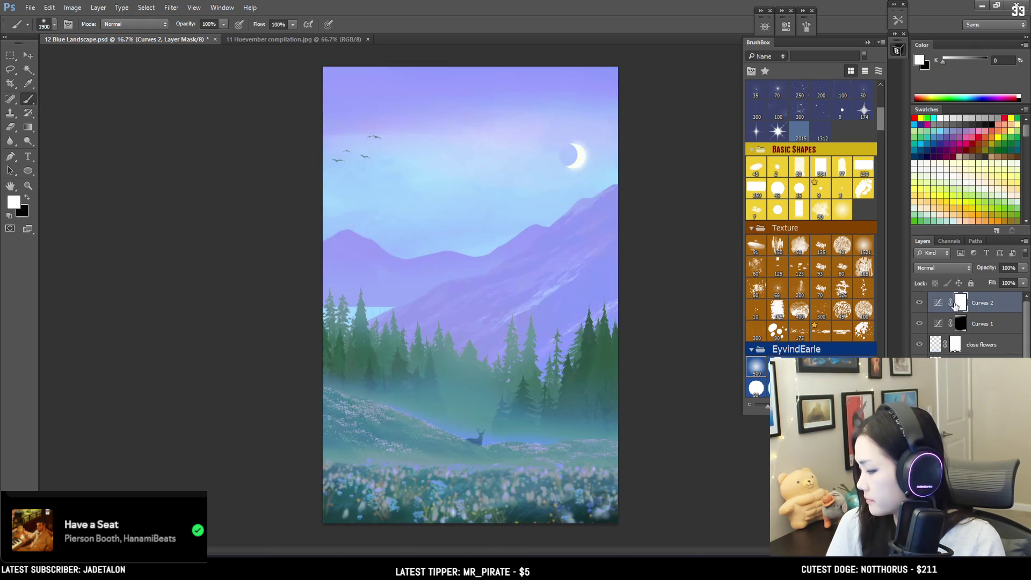
- Invert the Curves 2 mask, then paint the brightening back into the canvas middle and top-left sky
key("ctrl+i")
left_click(495, 311)
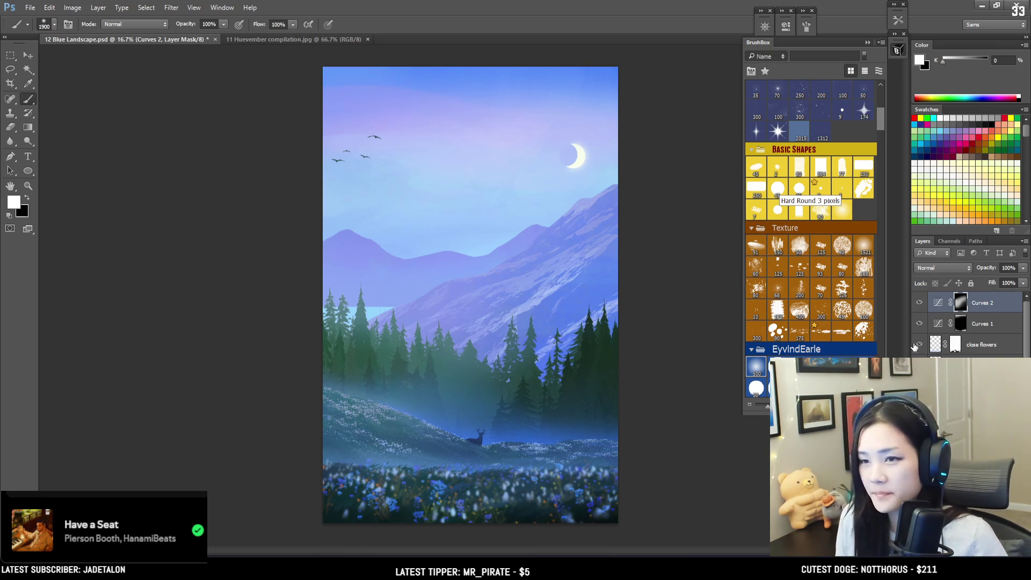
mouse_move(360, 105)
left_mouse_down()
mouse_move(317, 113)
mouse_move(372, 88)
mouse_move(318, 101)
left_mouse_up()
- Paint white on the Curves 2 mask over the lower-left mist with a large soft brush
key("x")
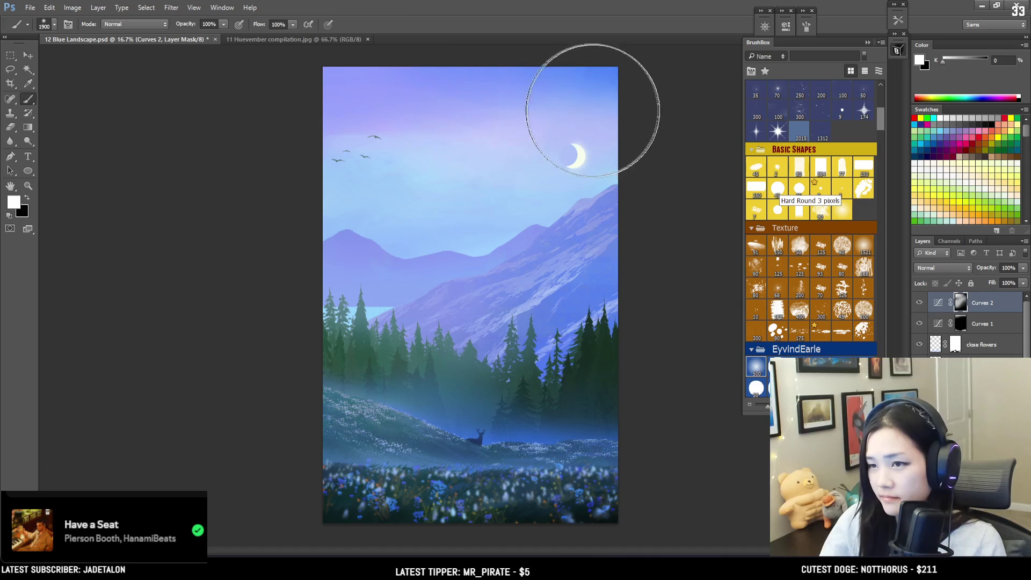
key("x")
key("bracketleft")
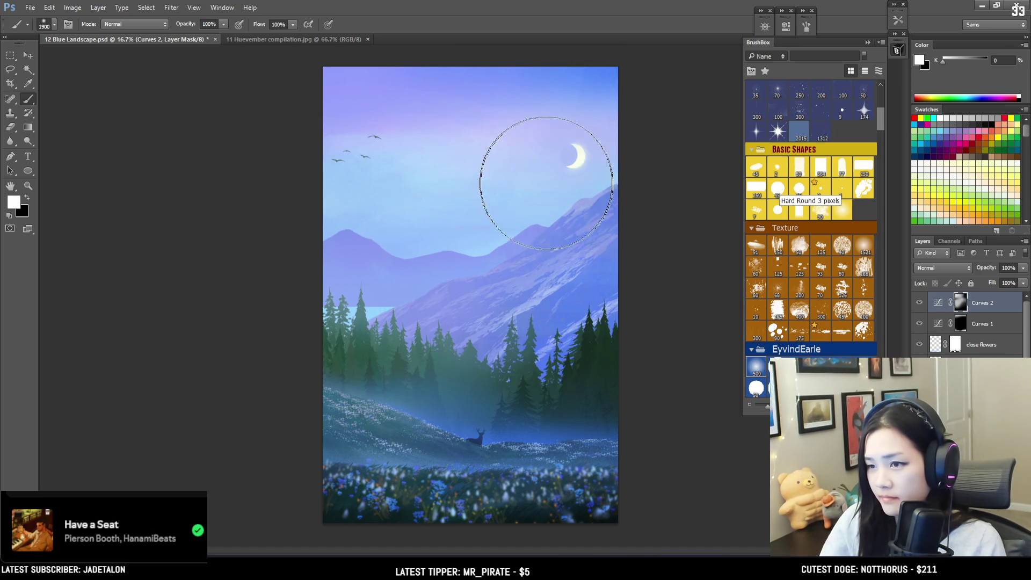
key("x")
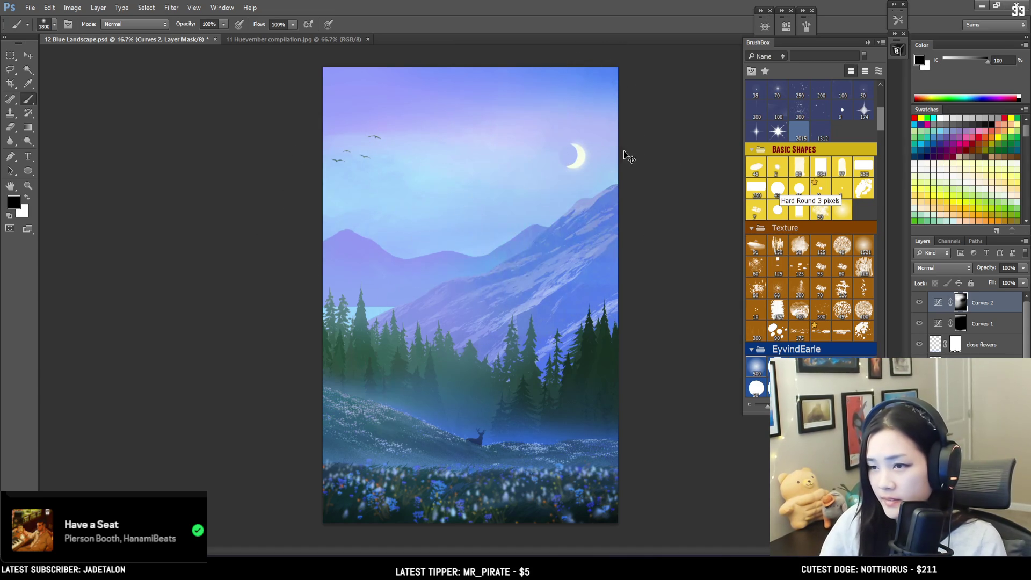
key("bracketright")
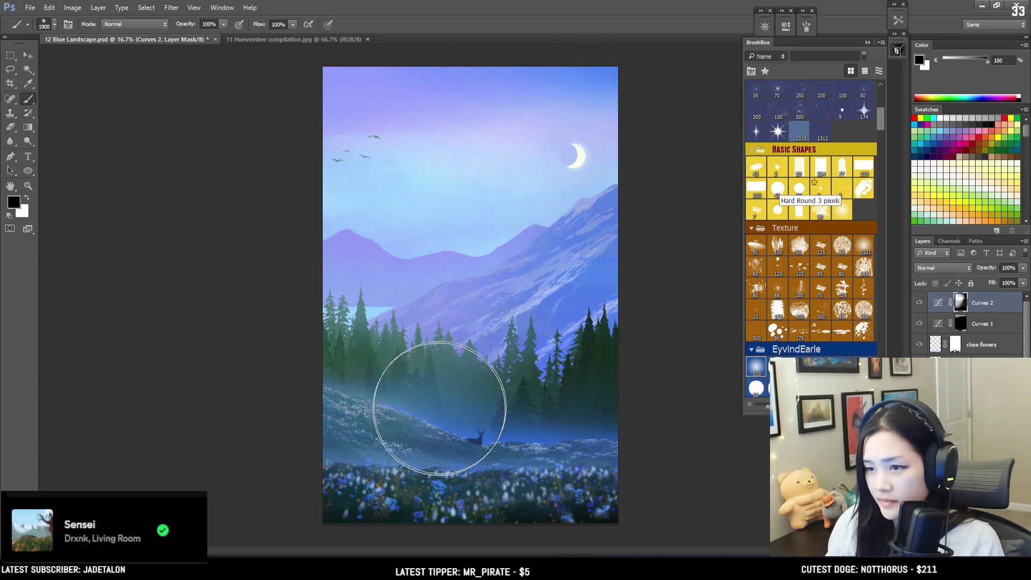
key("x")
left_click_drag(414, 444, 357, 364)
key("bracketleft")
key("bracketleft")
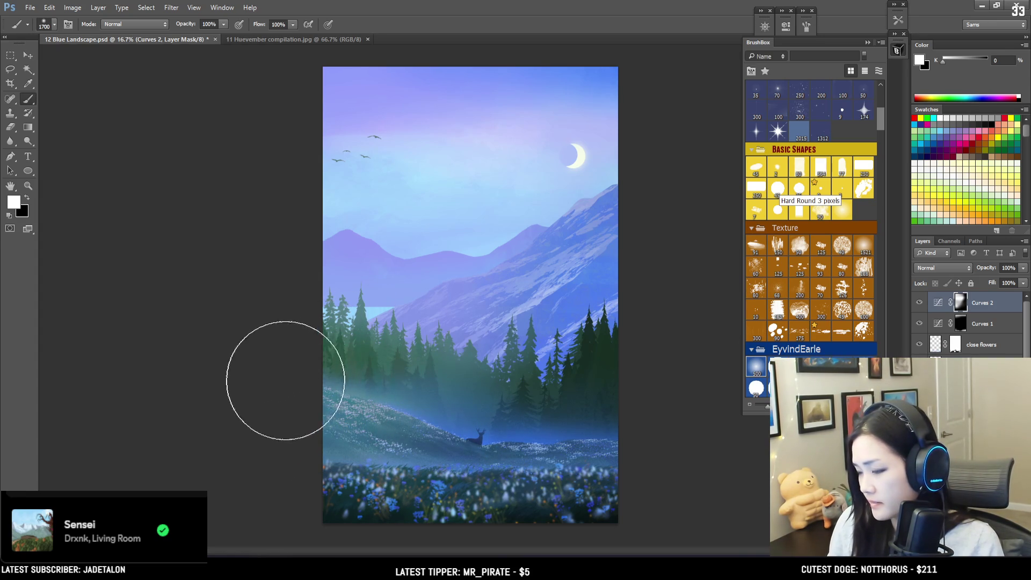
key("x")
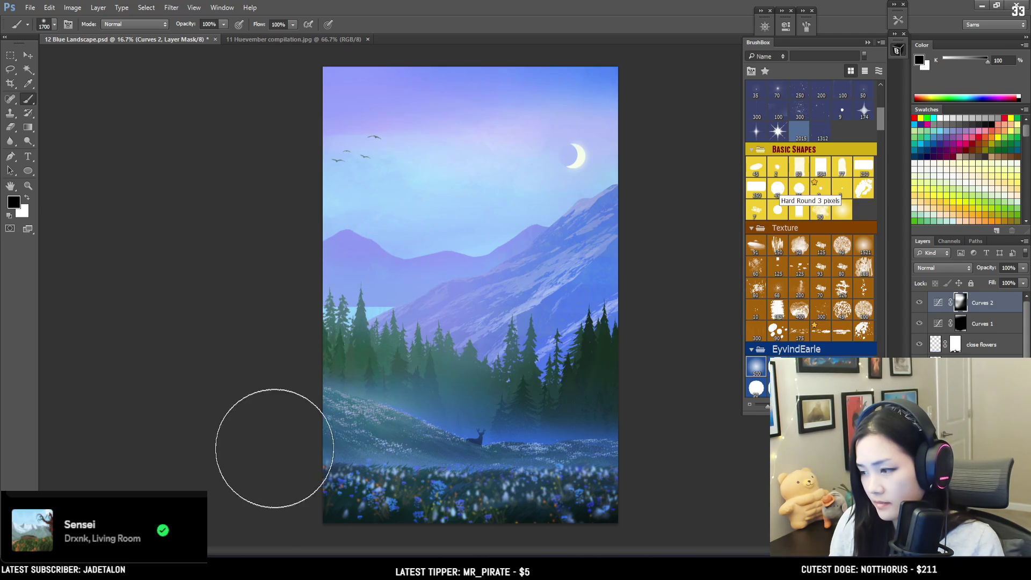
- Shrink the brush and refine the mask around the moon, checking the whole canvas
key("bracketleft")
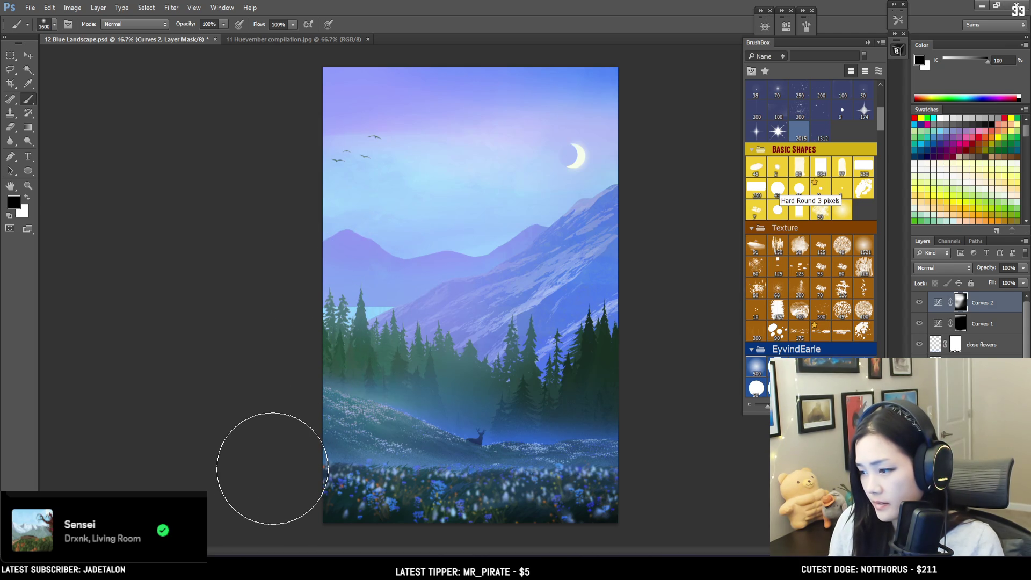
key("bracketleft")
key("bracketleft")
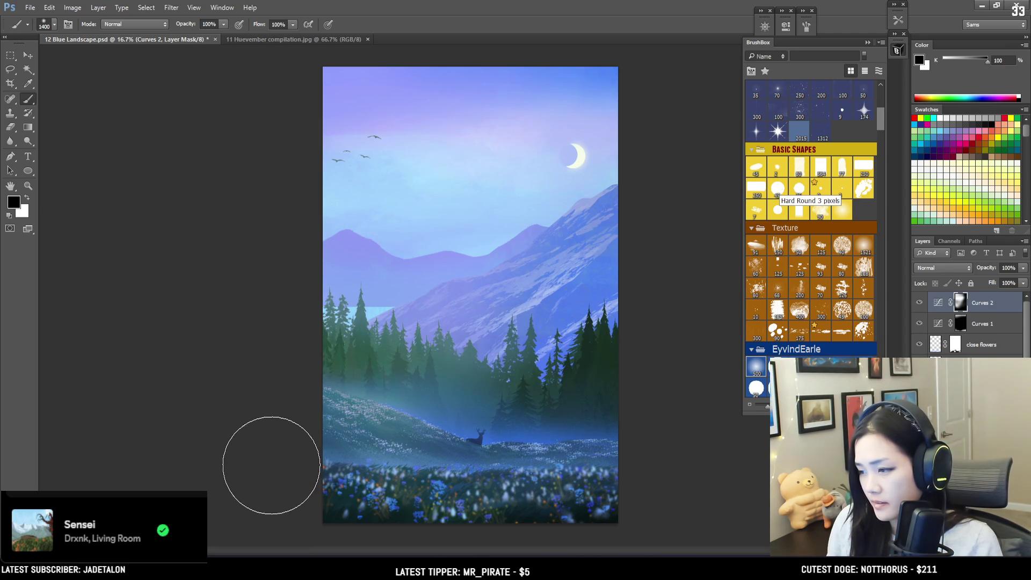
key("bracketright")
key("bracketleft")
key("bracketleft")
key("bracketleft")
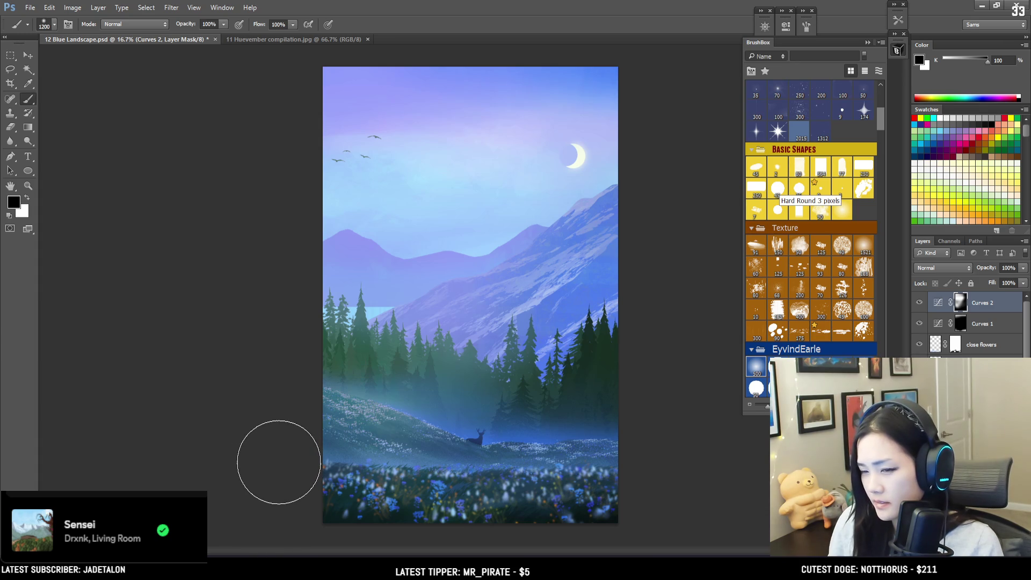
key("bracketleft")
key("bracketleft")
key("bracketleft")
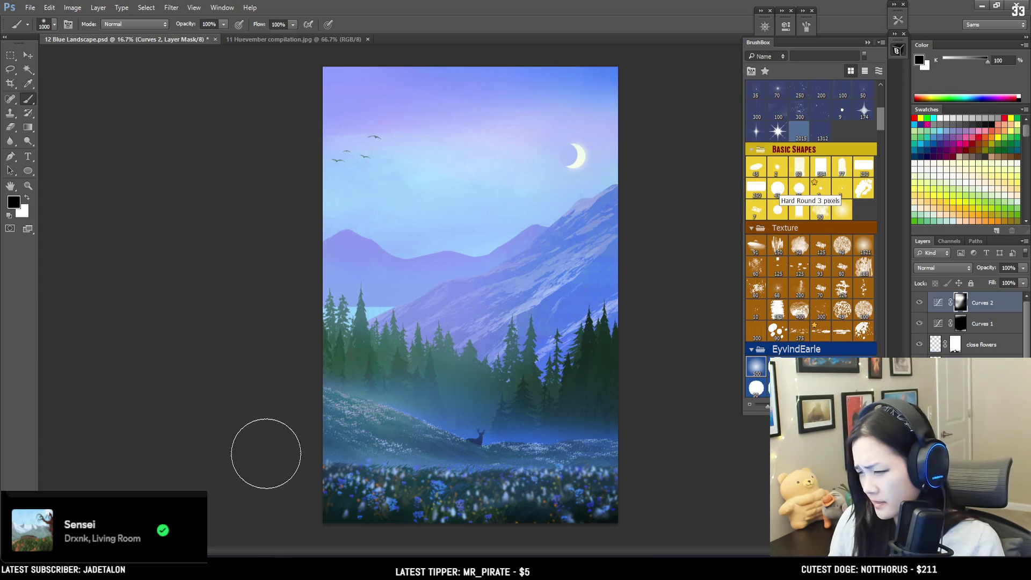
key("bracketleft")
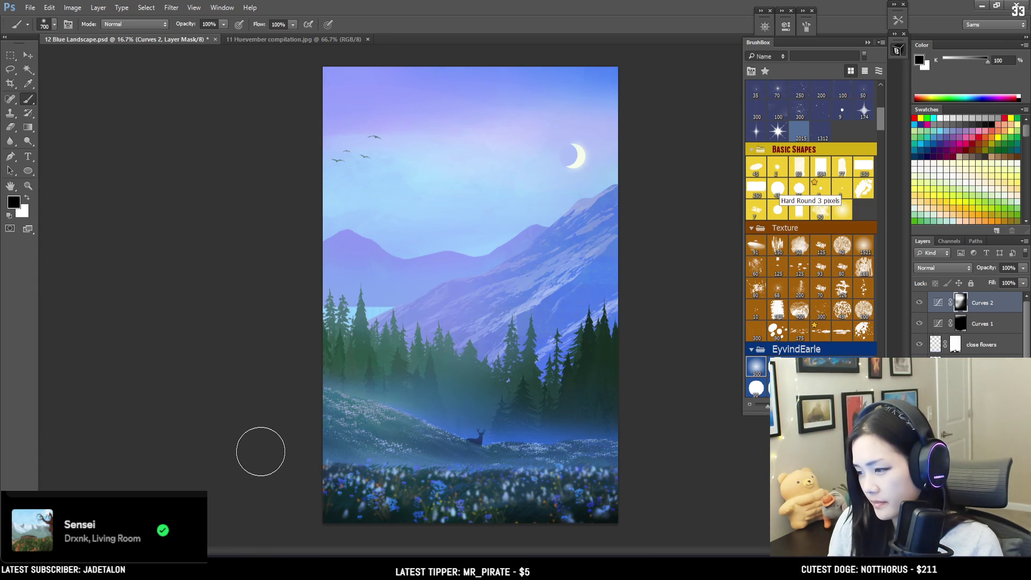
key("x")
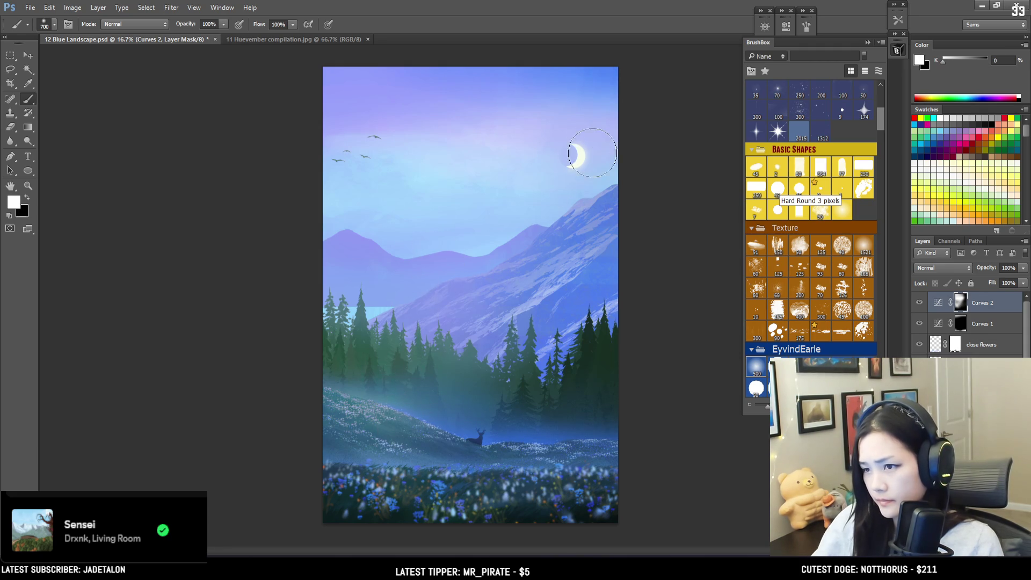
key("bracketleft")
key("bracketleft")
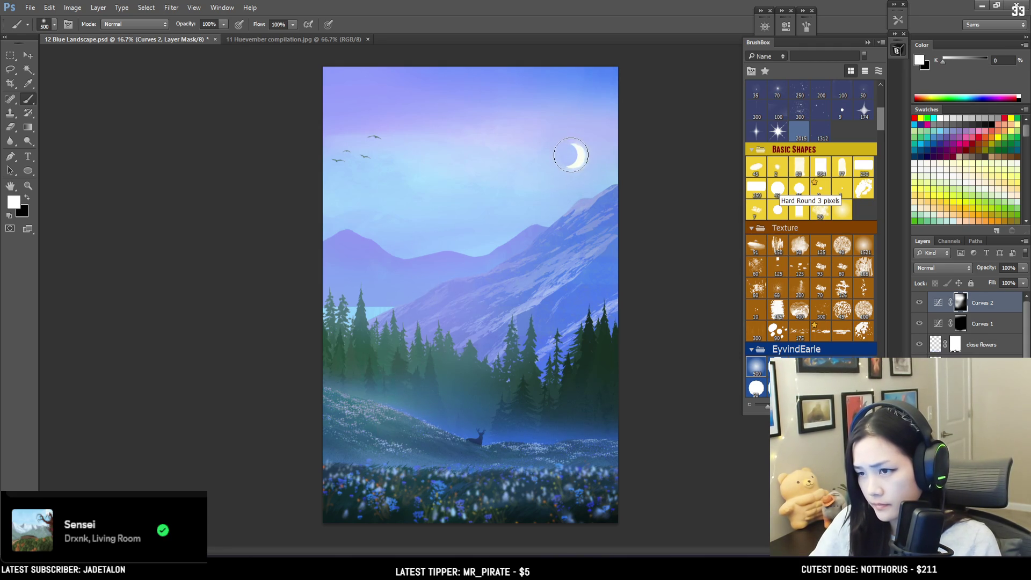
key("ctrl+minus")
key("ctrl+plus")
key("ctrl+plus")
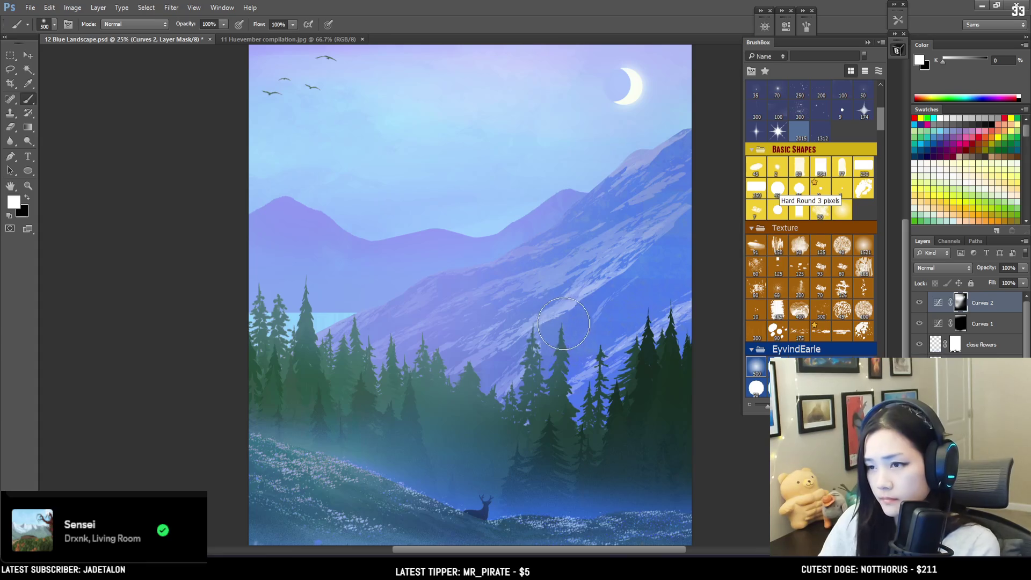
key("ctrl+minus")
key("x")
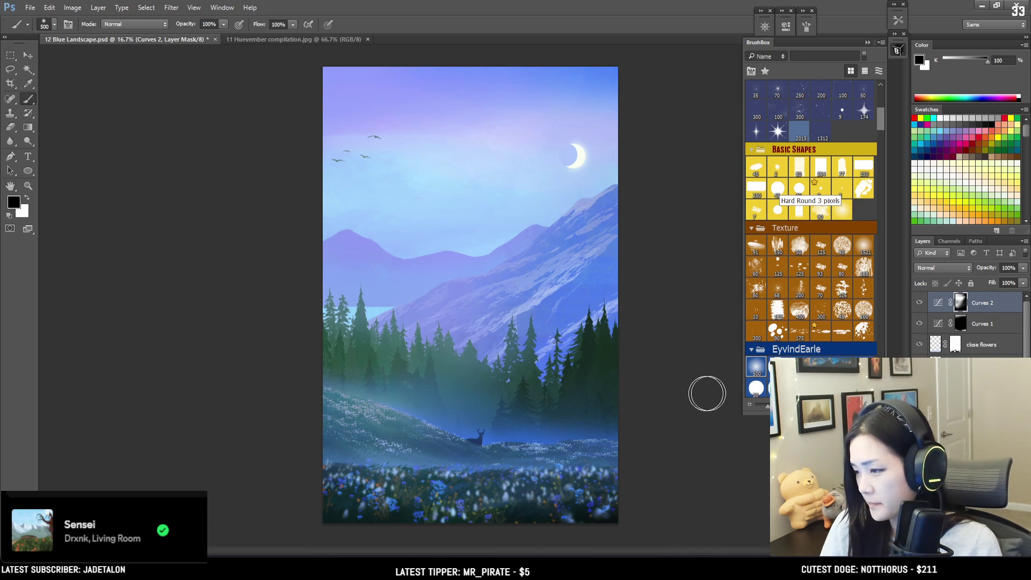
scroll(967, 322, "down", 2)
scroll(967, 323, "down", 3)
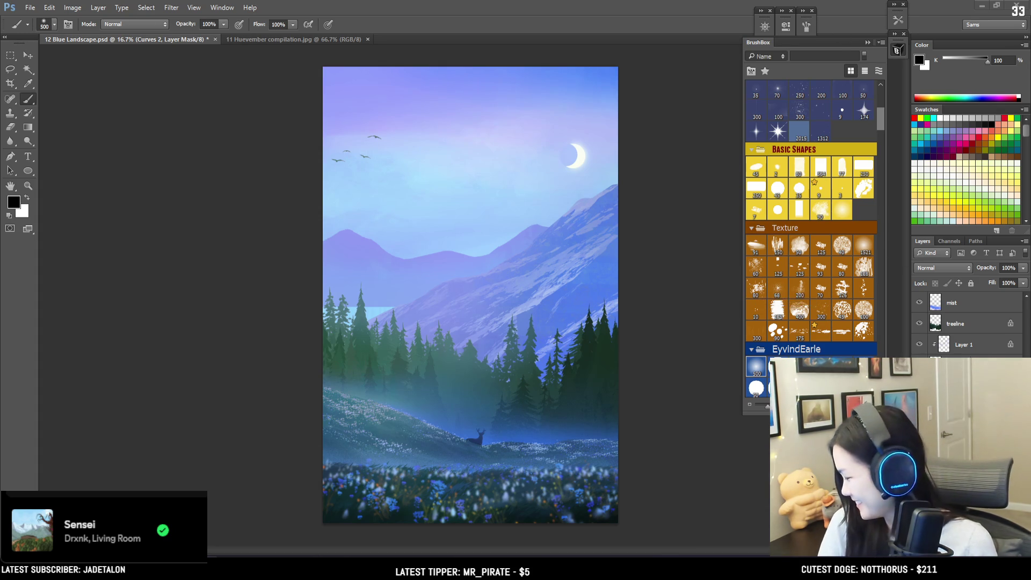
scroll(967, 338, "up", 5)
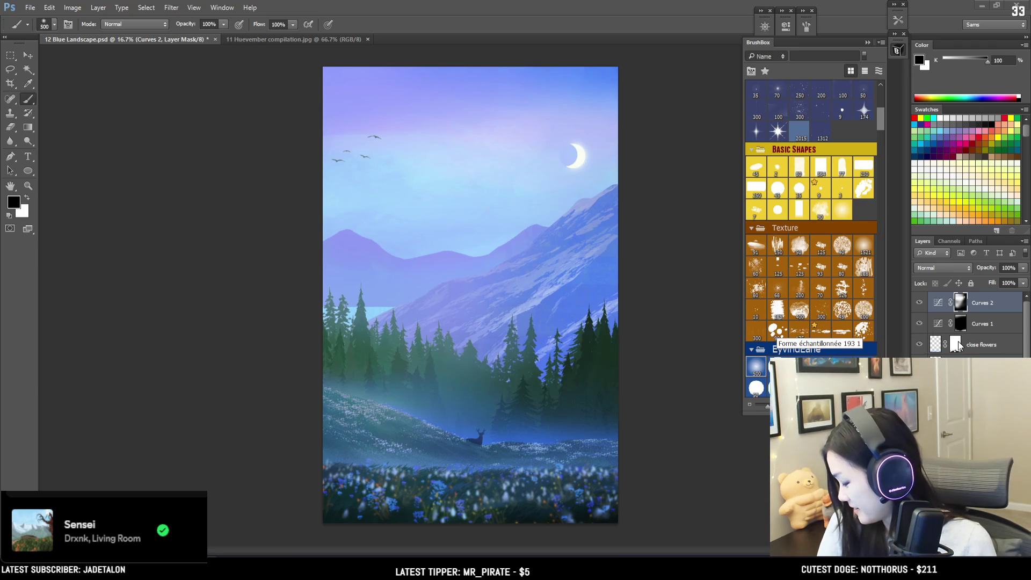
left_click(920, 304)
left_click(920, 305)
left_click(920, 303)
left_click(920, 303)
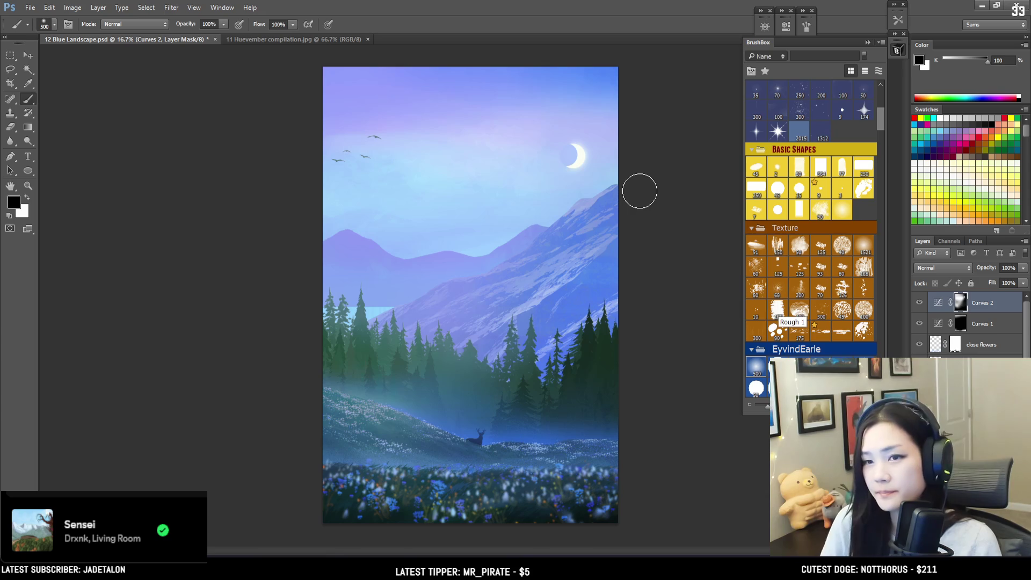
key("x")
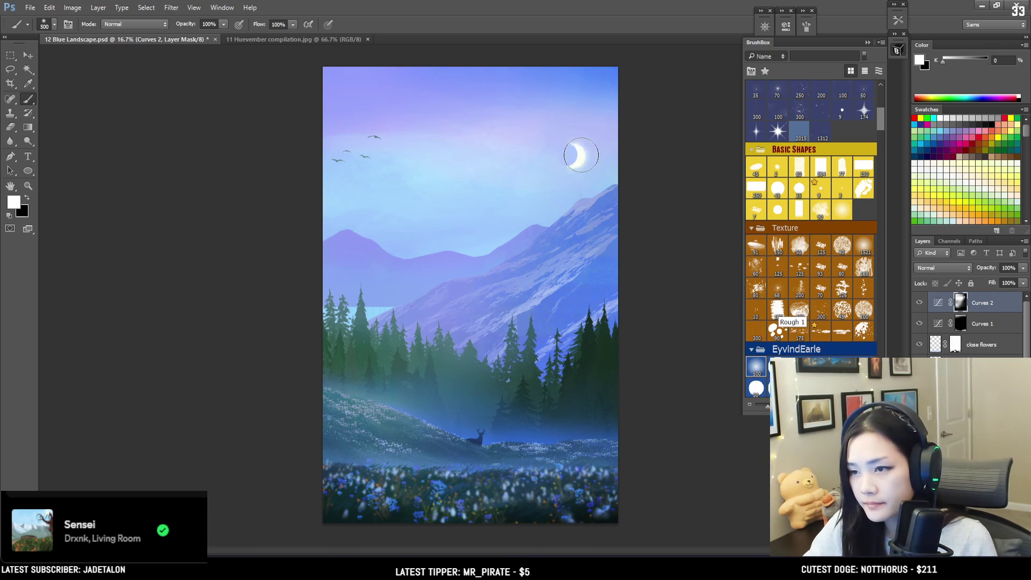
key("x")
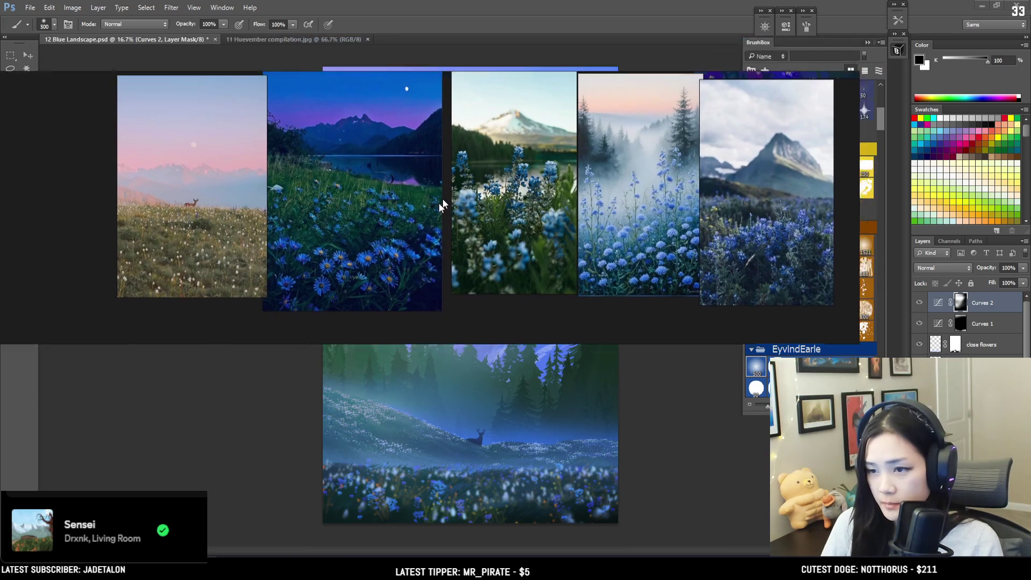
mouse_move(440, 205)
left_mouse_down()
mouse_move(422, 219)
mouse_move(462, 128)
mouse_move(456, 166)
mouse_move(442, 155)
left_mouse_up()
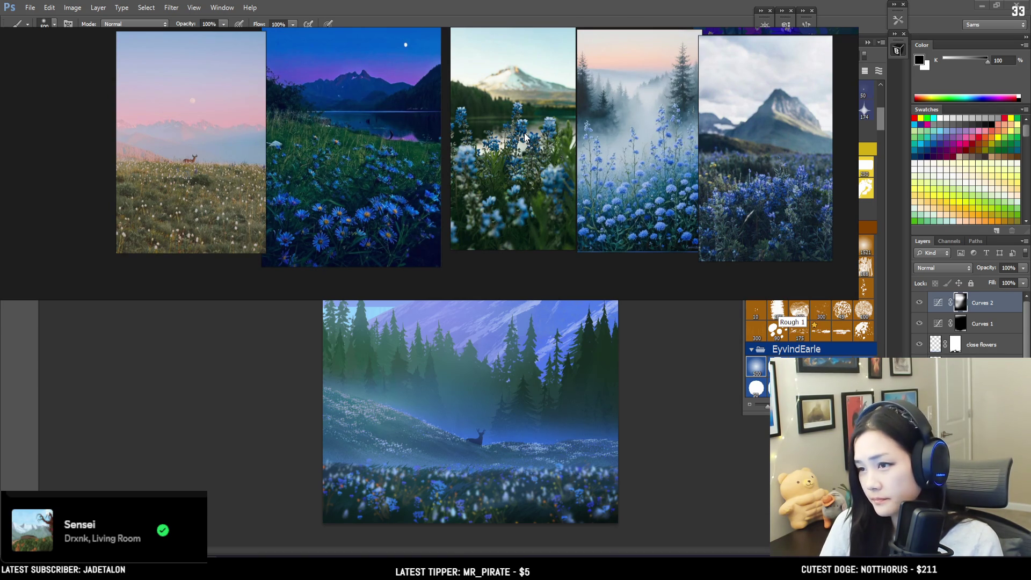
left_click_drag(522, 134, 540, 129)
left_click_drag(539, 127, 536, 111)
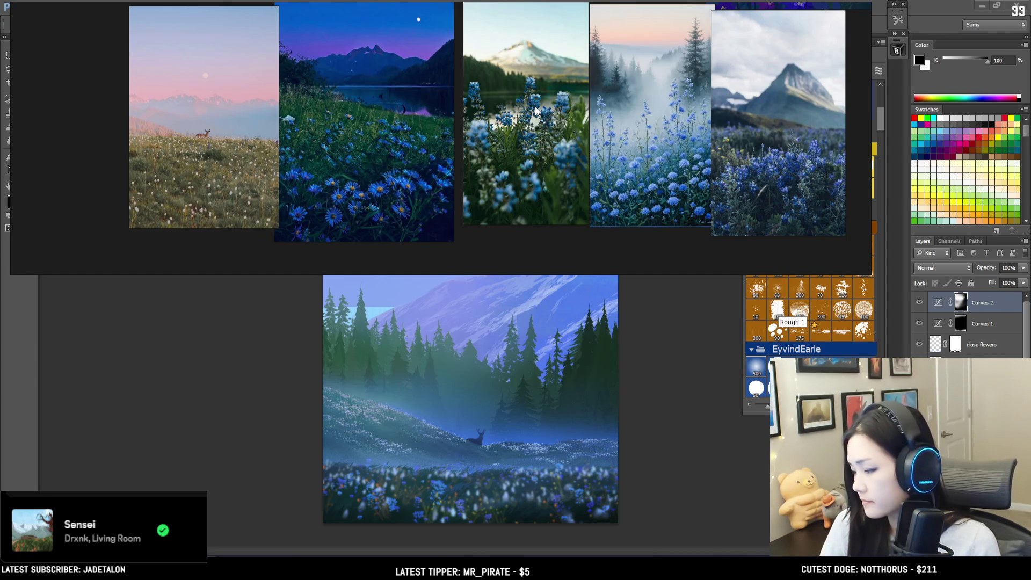
mouse_move(536, 111)
left_mouse_down()
mouse_move(35, 87)
mouse_move(476, 190)
mouse_move(549, 191)
mouse_move(140, 132)
mouse_move(1, 129)
mouse_move(303, 164)
mouse_move(492, 143)
mouse_move(417, 117)
mouse_move(435, 124)
left_mouse_up()
left_click(966, 337)
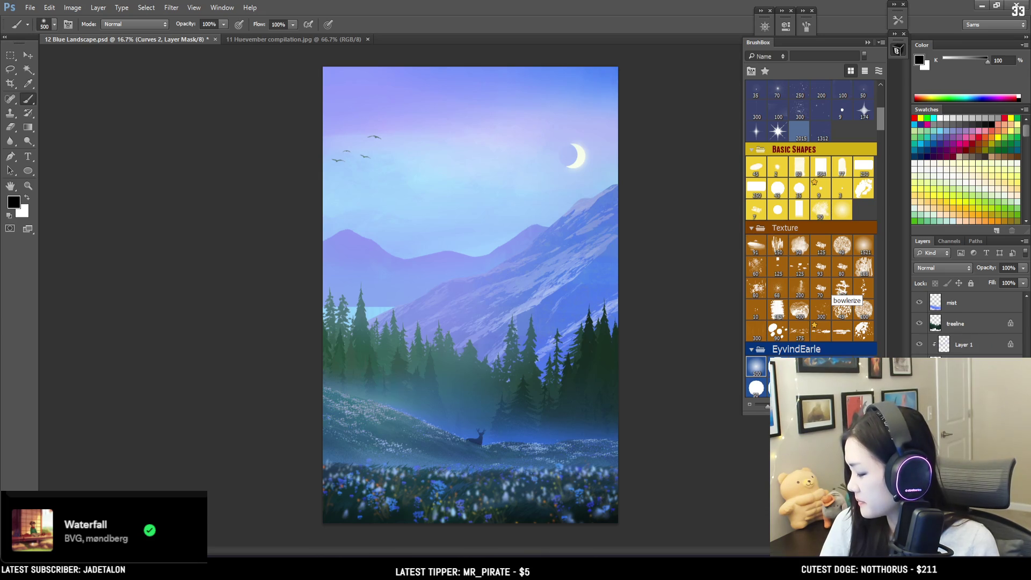
- Set the paint colour to light cyan (H184, S48, B100) in the Color panel
left_click(962, 376)
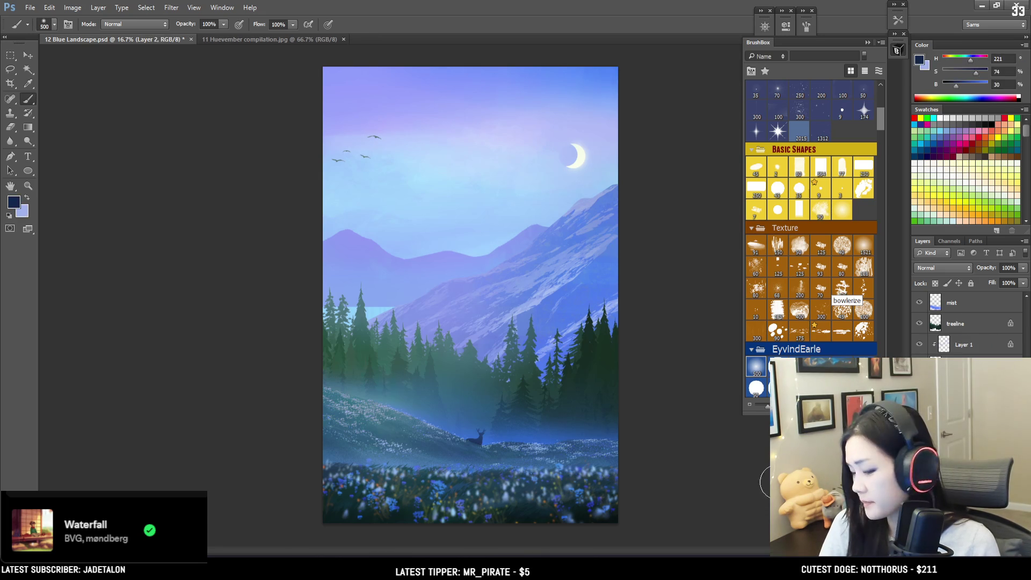
key("x")
key("bracketright")
left_click(965, 60)
left_click(965, 73)
left_click(987, 86)
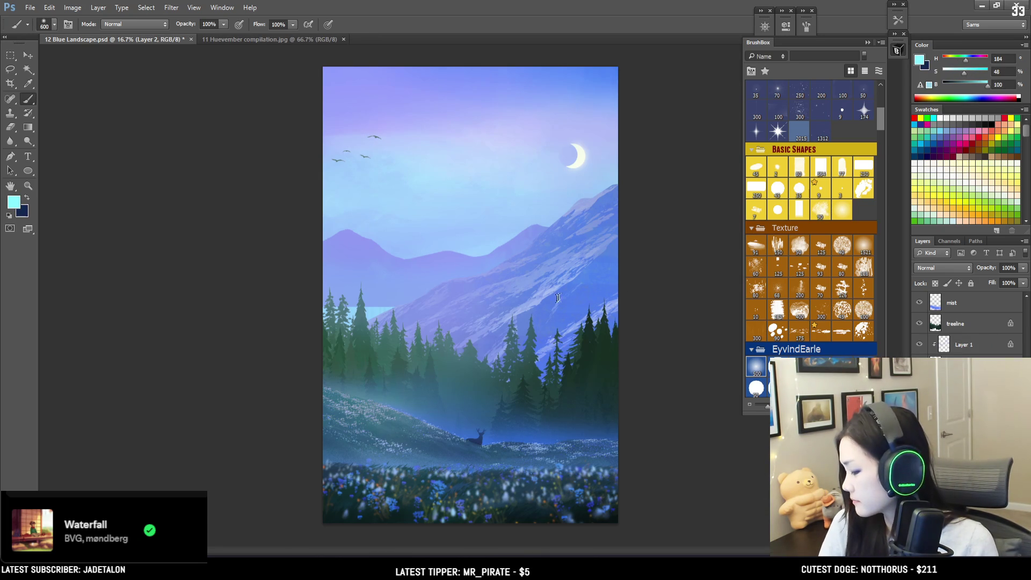
- Fine-tune the brush size and zoom in on the mountains
key("bracketright")
key("bracketright")
key("bracketright")
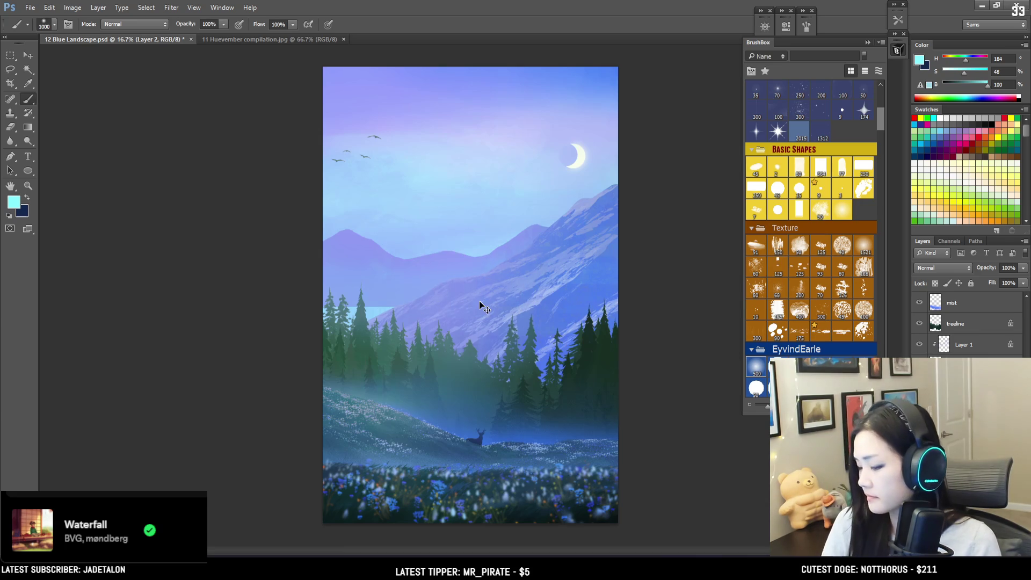
key("bracketleft")
key("bracketleft")
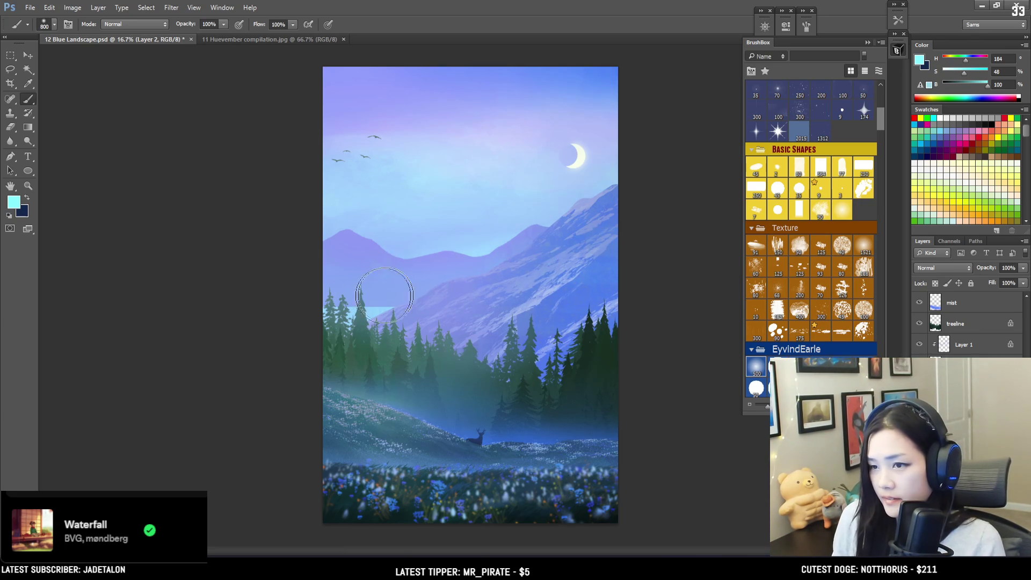
key("bracketleft")
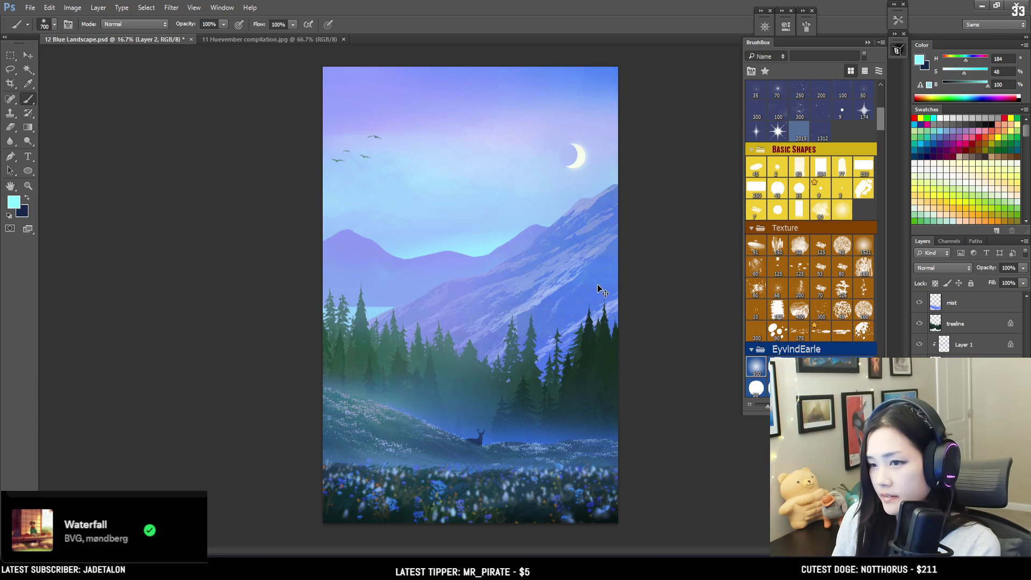
scroll(597, 284, "up", 2)
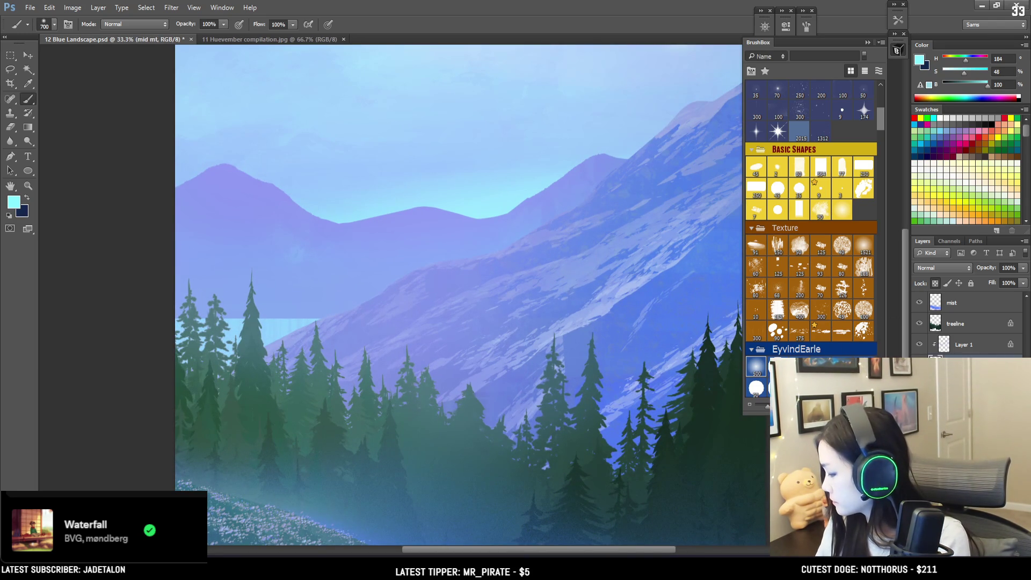
scroll(495, 207, "up", 2)
- Erase the jagged fringe along the upper far mountain ridge with a resizable eraser
left_click_drag(494, 207, 365, 338)
key("e")
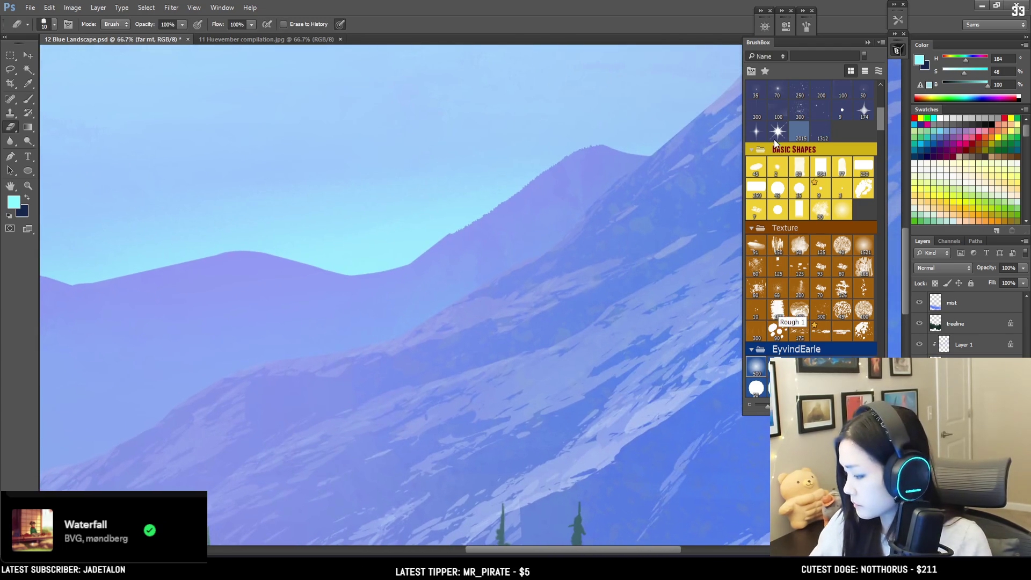
key("bracketleft")
key("bracketleft")
key("bracketleft")
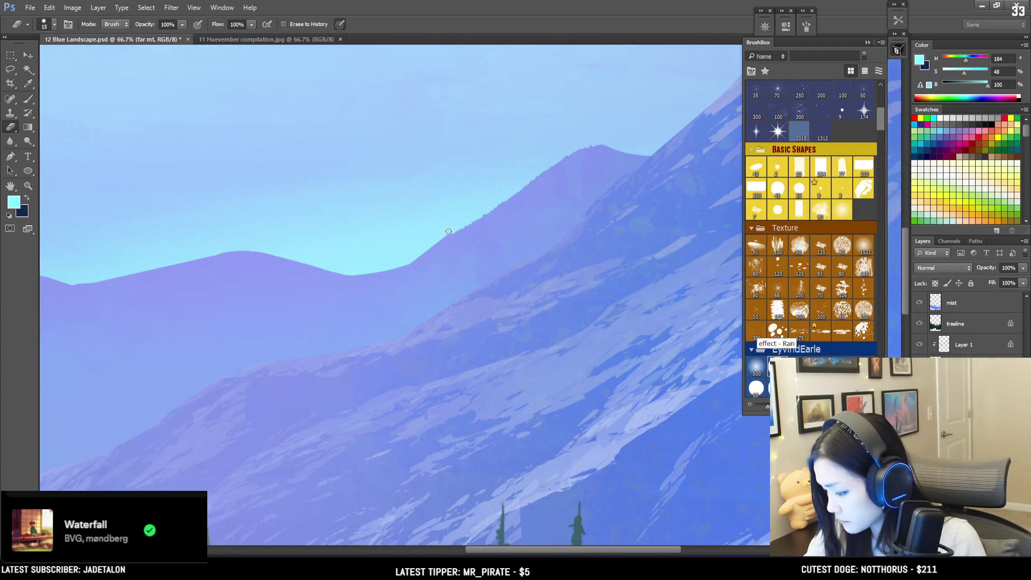
key("bracketright")
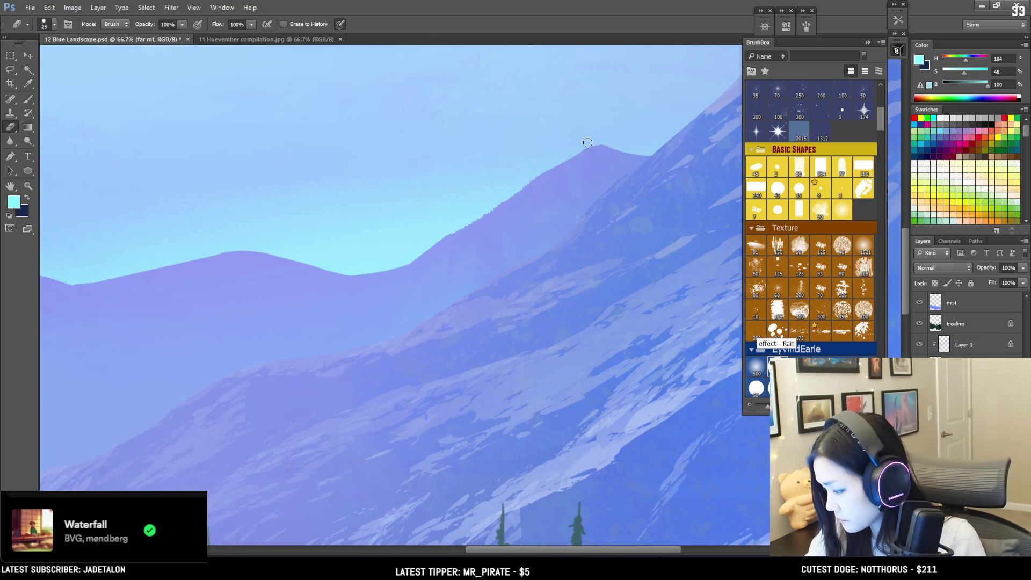
key("bracketleft")
key("bracketleft")
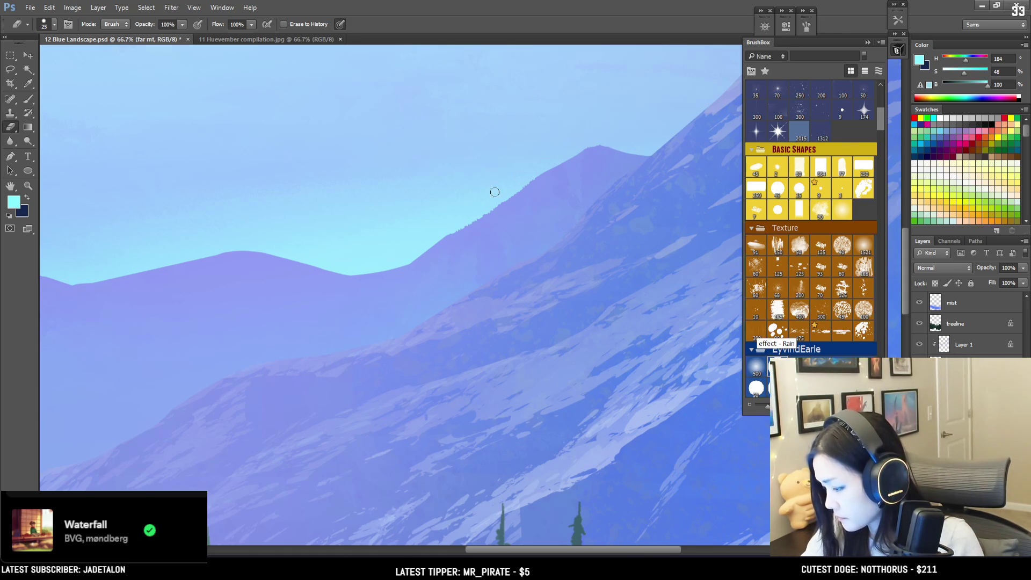
key("bracketright")
key("bracketright")
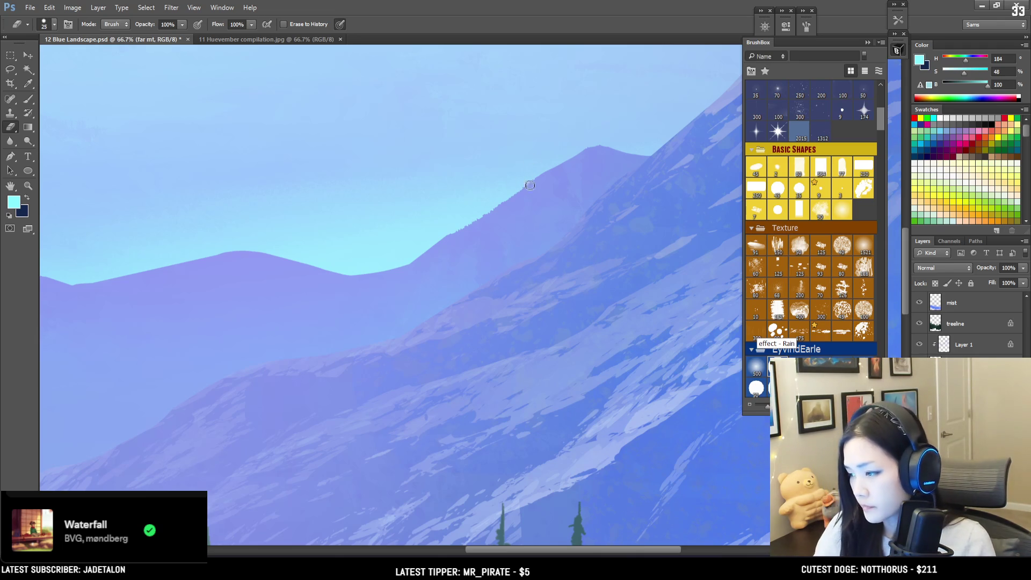
scroll(499, 233, "down", 3)
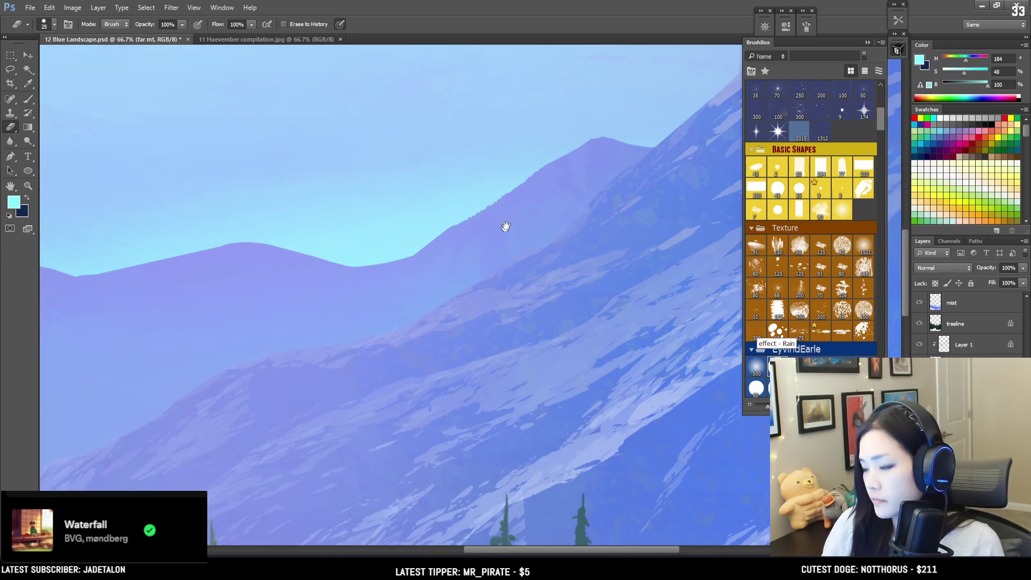
scroll(555, 202, "left", 3)
mouse_move(559, 186)
left_mouse_down()
mouse_move(543, 218)
mouse_move(559, 221)
mouse_move(530, 235)
mouse_move(506, 276)
left_mouse_up()
key("bracketright")
key("bracketright")
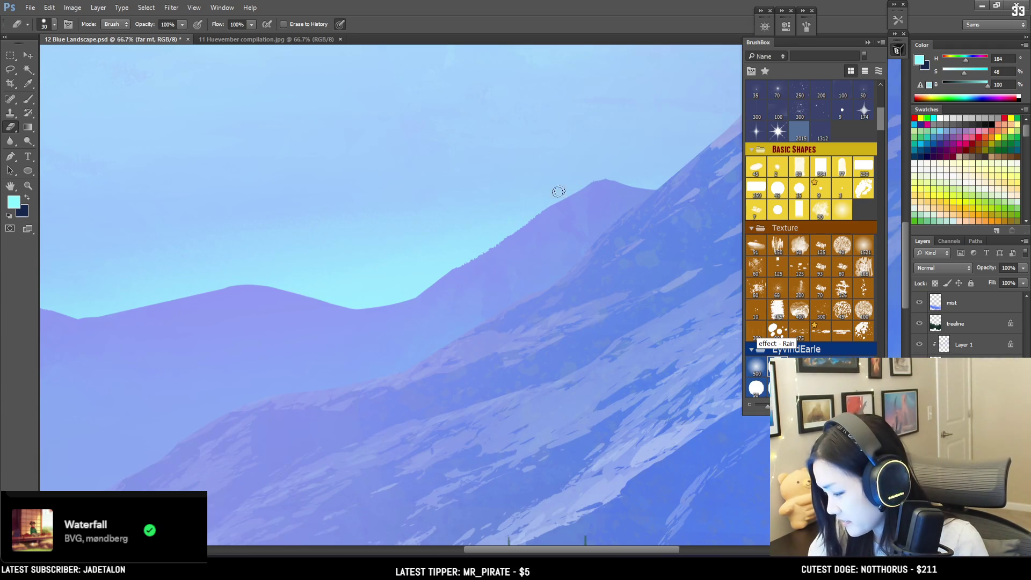
key("bracketright")
key("bracketright")
key("bracketright")
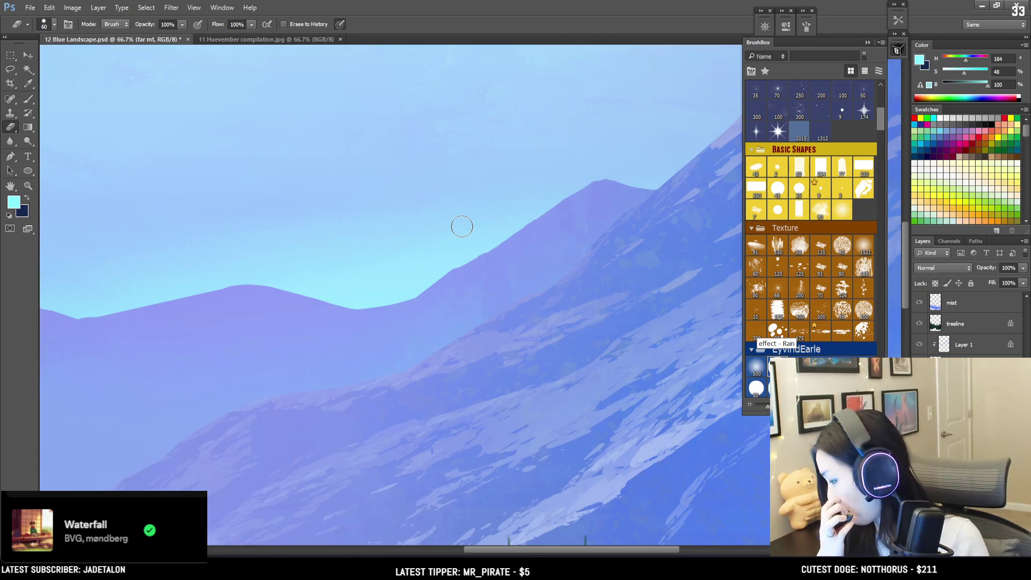
key("bracketleft")
key("bracketleft")
key("bracketleft")
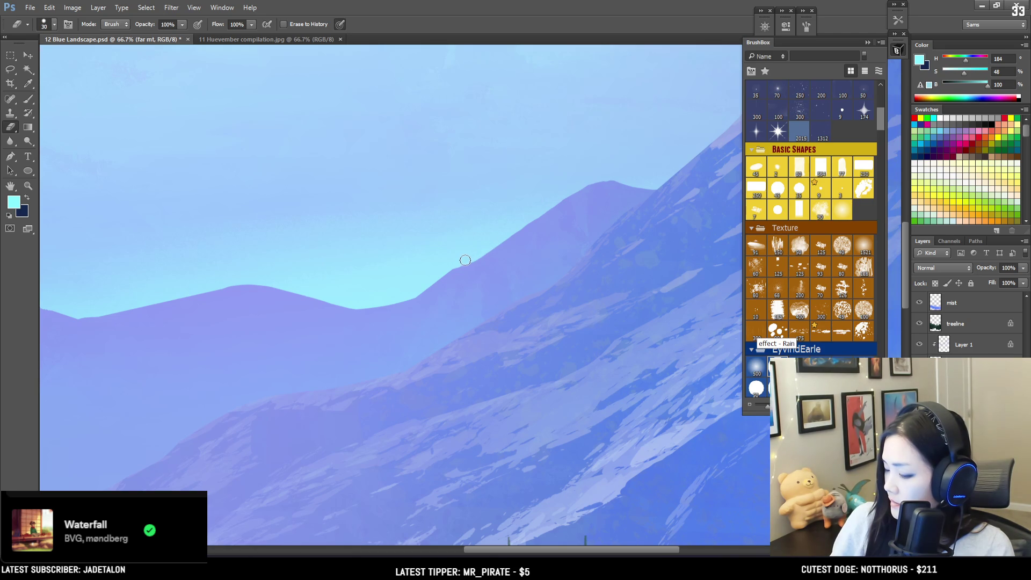
scroll(347, 280, "down", 1)
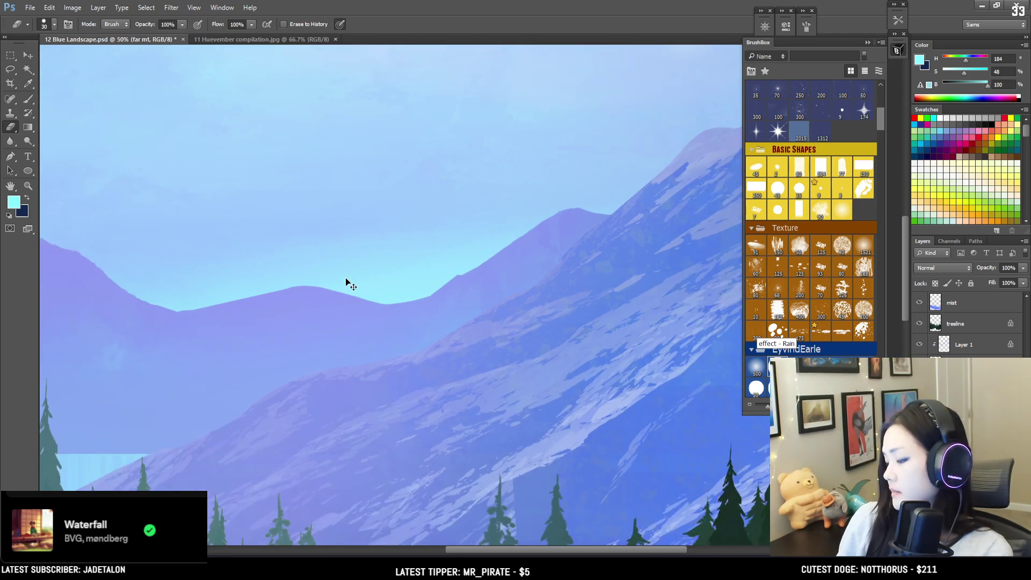
scroll(462, 269, "up", 2)
key("bracketleft")
key("bracketleft")
key("bracketleft")
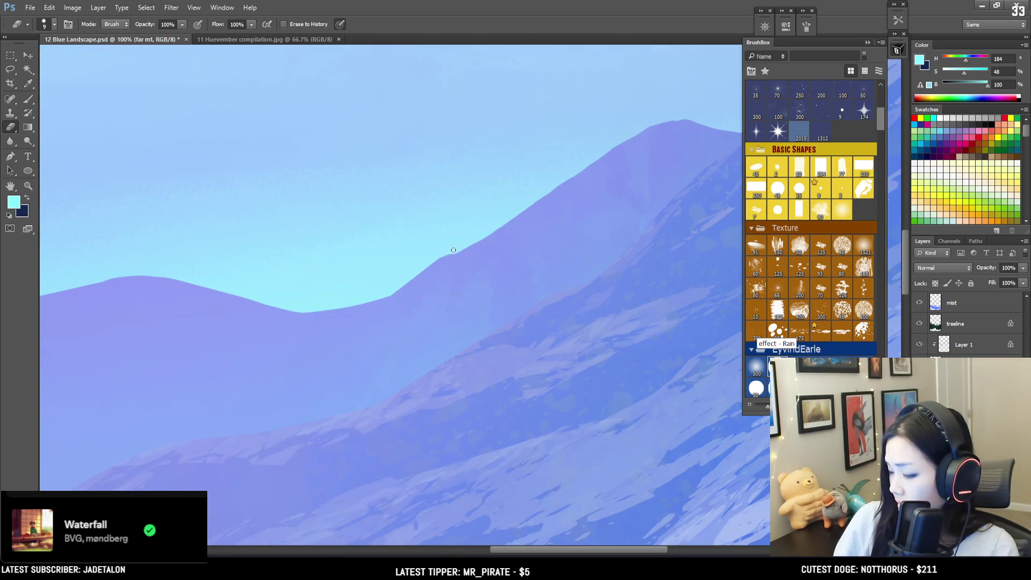
key("bracketright")
key("bracketright")
key("bracketright")
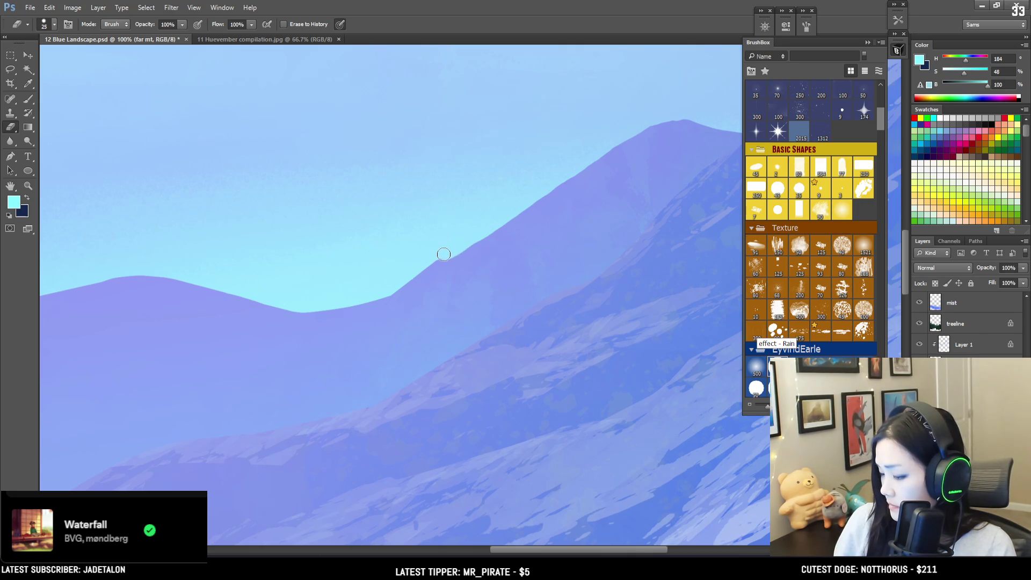
- Erase the tree fringe down the tall left mountain's ridge
left_click_drag(457, 247, 626, 260)
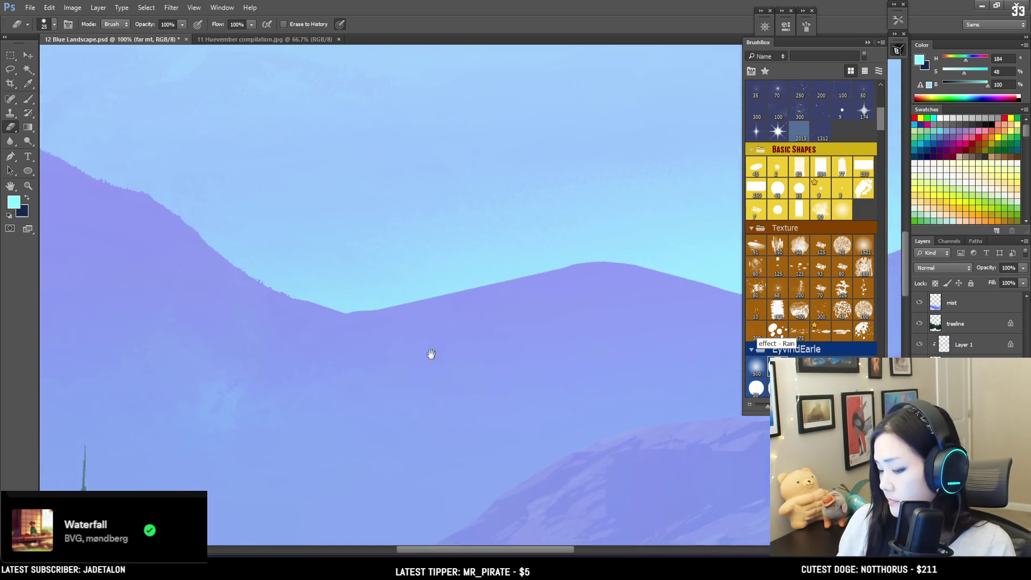
key("bracketright")
key("bracketleft")
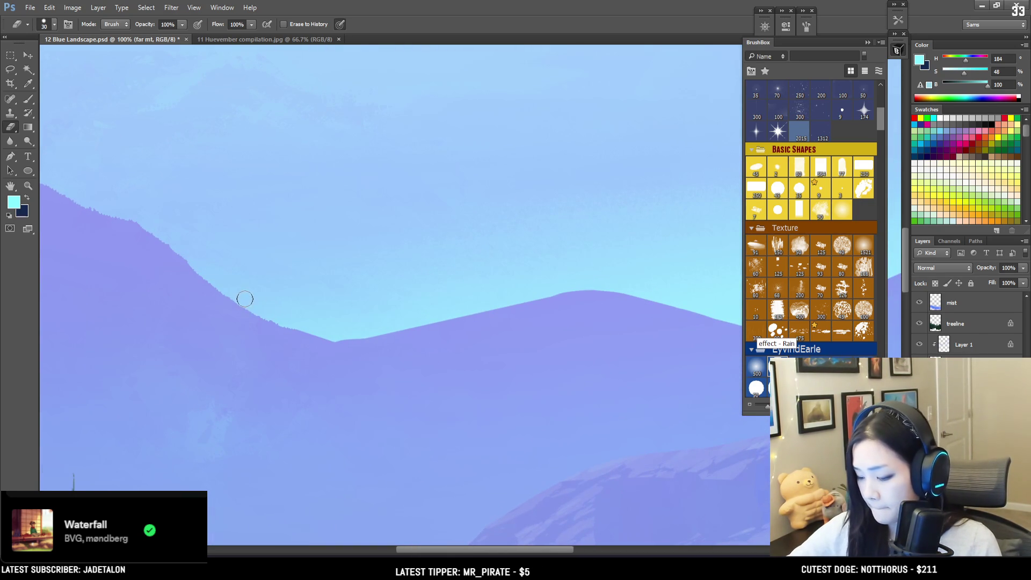
key("bracketleft")
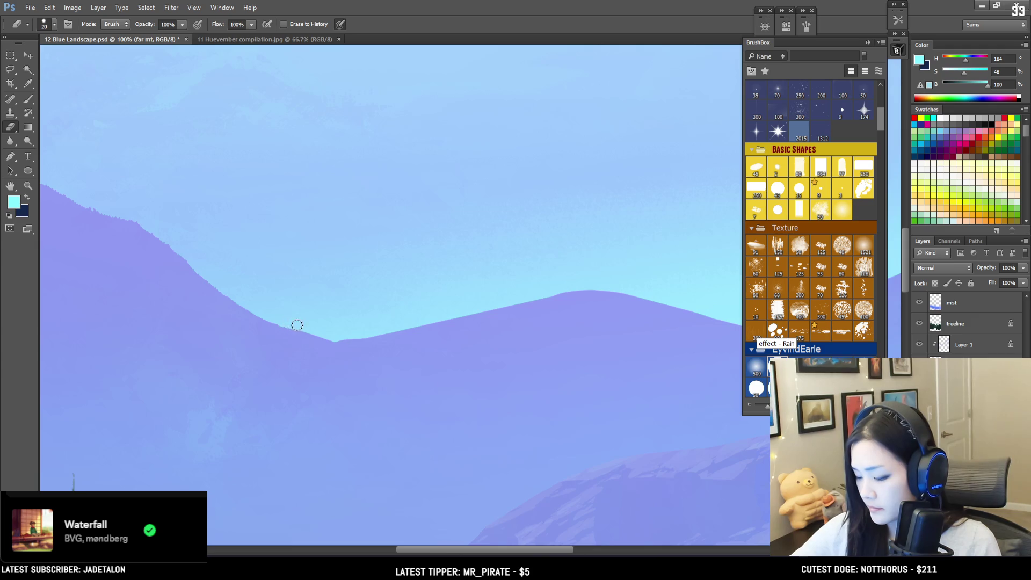
left_click_drag(281, 321, 442, 234)
left_click_drag(318, 170, 409, 248)
key("bracketleft")
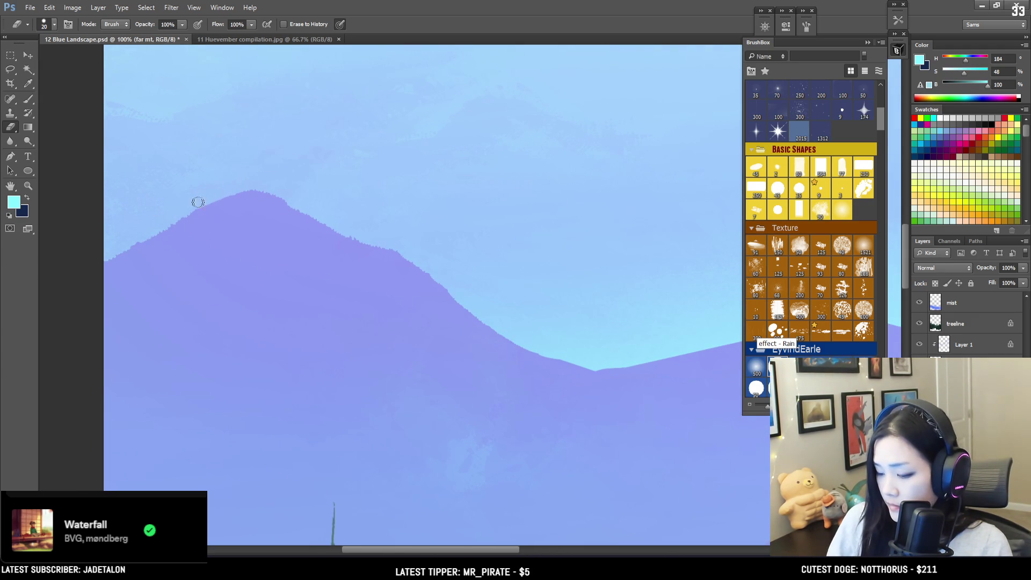
key("bracketright")
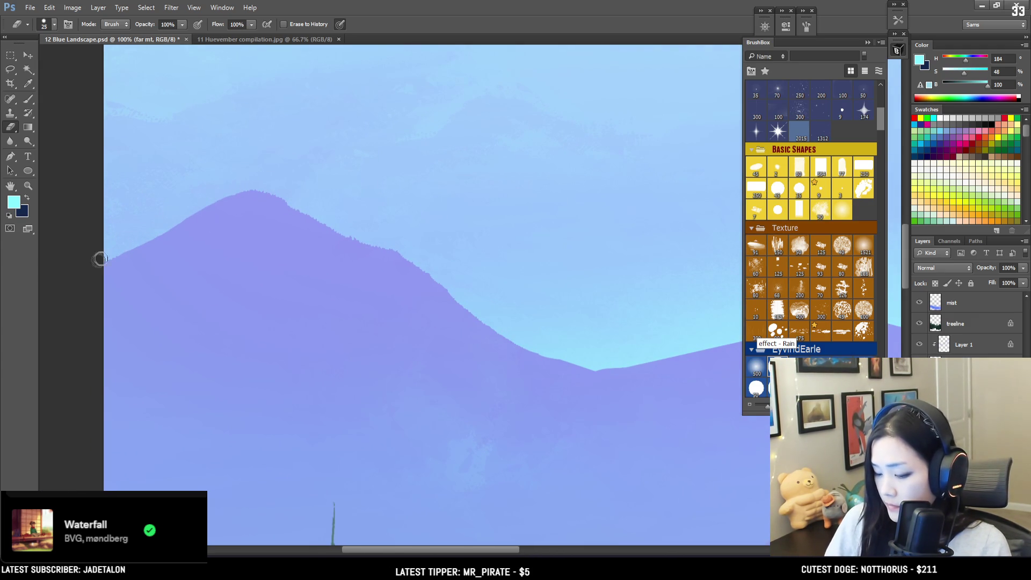
key("bracketright")
mouse_move(274, 189)
left_mouse_down()
mouse_move(423, 250)
mouse_move(269, 152)
mouse_move(375, 180)
mouse_move(322, 161)
left_mouse_up()
key("bracketright")
key("bracketright")
key("bracketright")
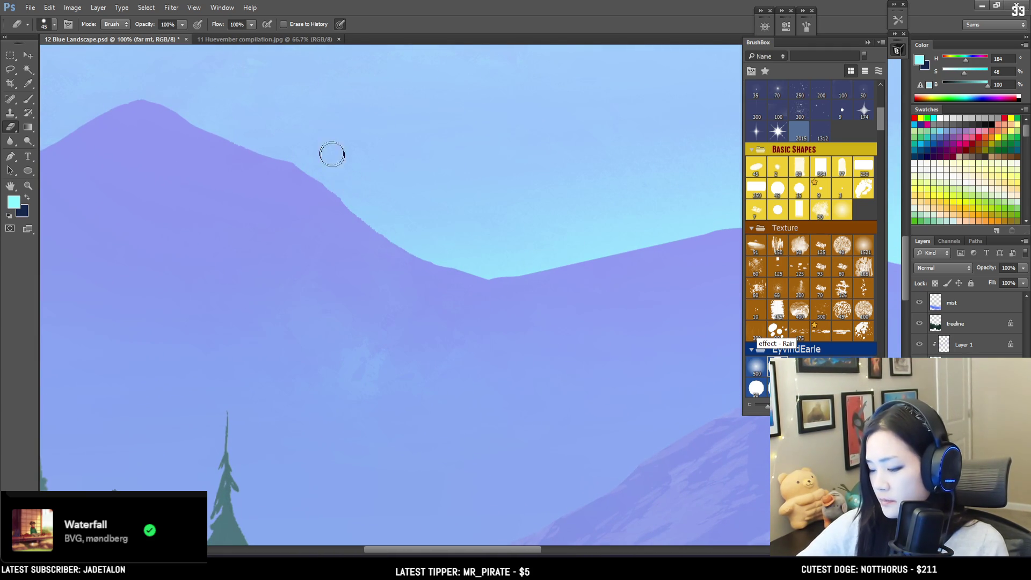
key("bracketleft")
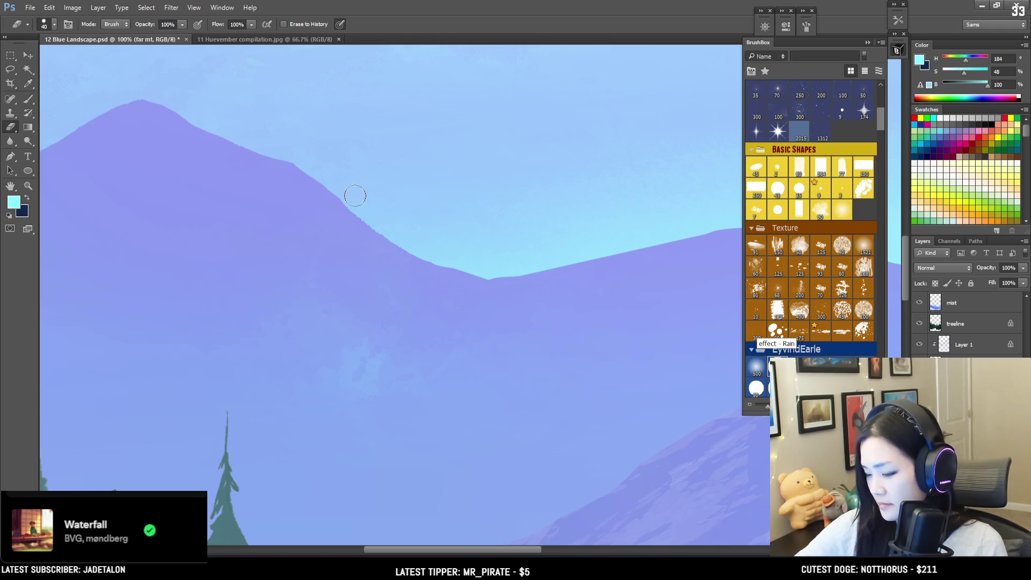
key("bracketleft")
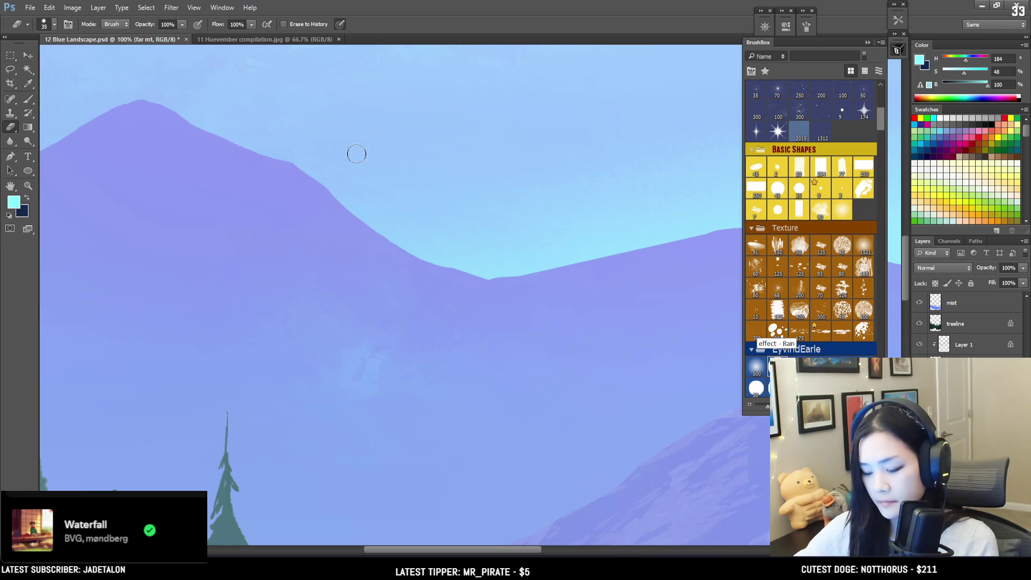
- Lasso a slope area on the ridge and fill it with the cyan foreground colour
key("l")
mouse_move(390, 177)
left_mouse_down()
mouse_move(390, 231)
mouse_move(465, 279)
mouse_move(357, 186)
mouse_move(375, 229)
mouse_move(472, 277)
mouse_move(466, 285)
mouse_move(426, 264)
left_mouse_up()
left_click(375, 213)
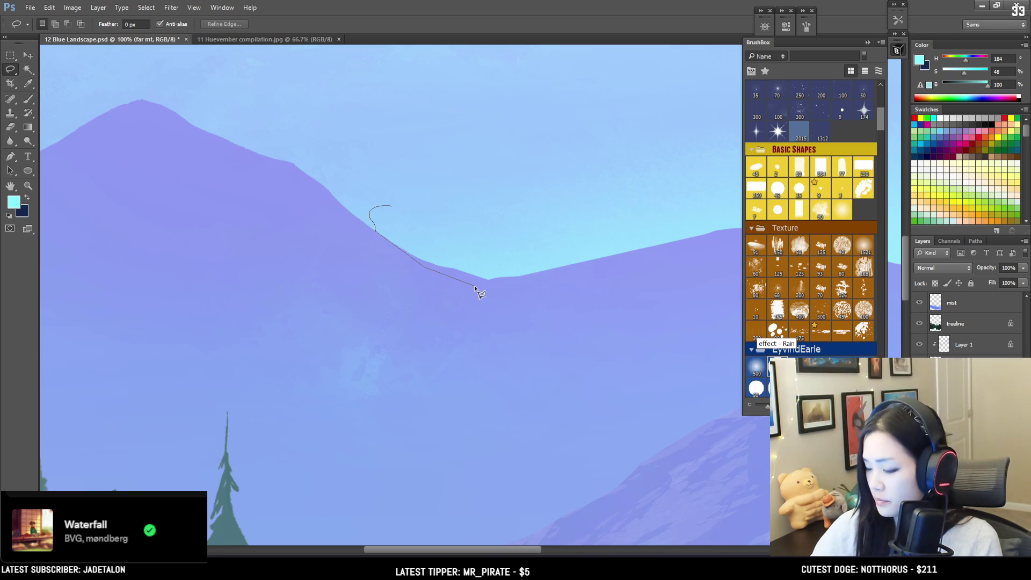
left_click_drag(486, 287, 575, 259)
key("alt+BackSpace")
key("ctrl+d")
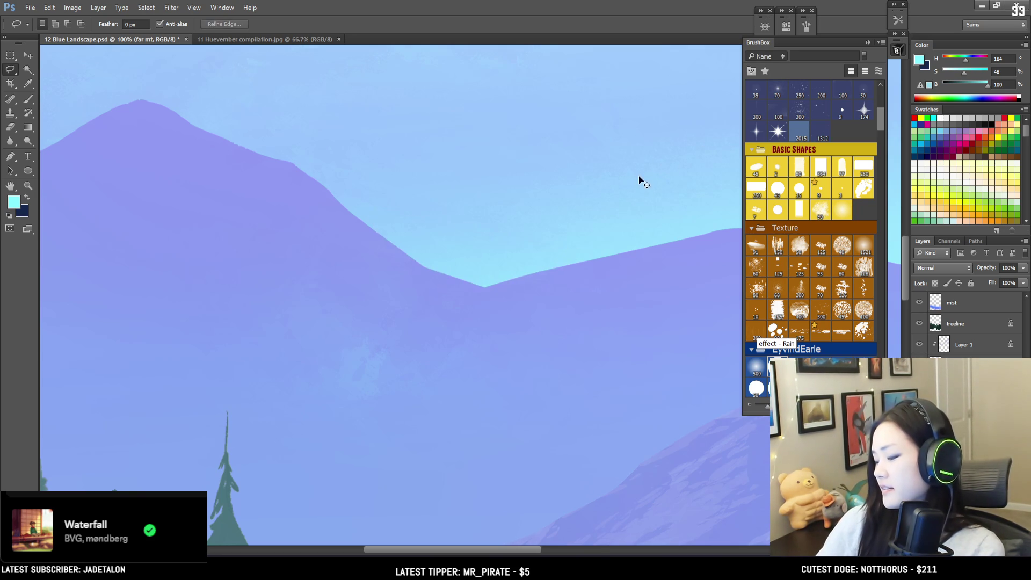
key("ctrl+minus")
key("ctrl+minus")
key("e")
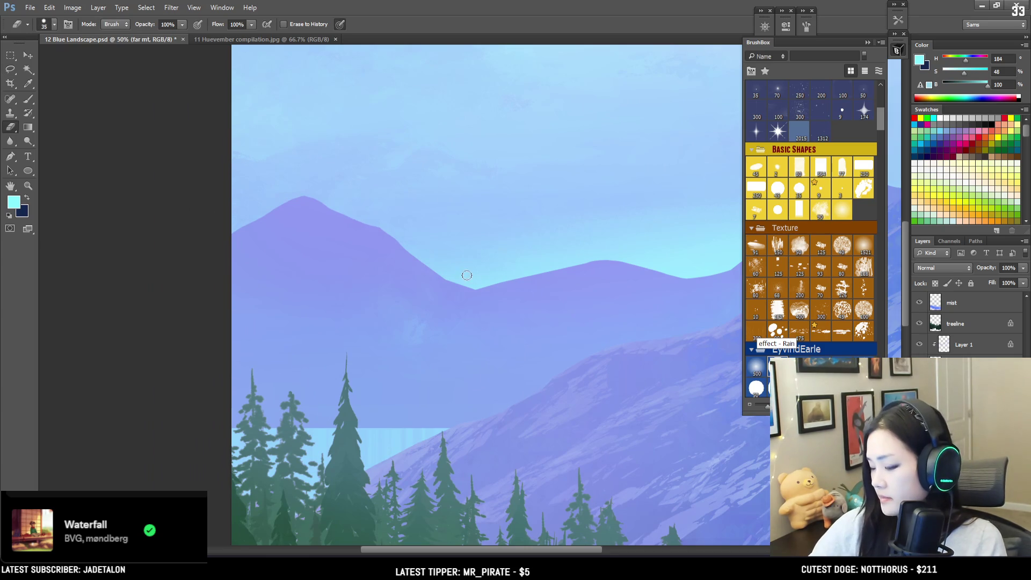
- Zoom out and centre the view to fit the whole landscape
key("ctrl+minus")
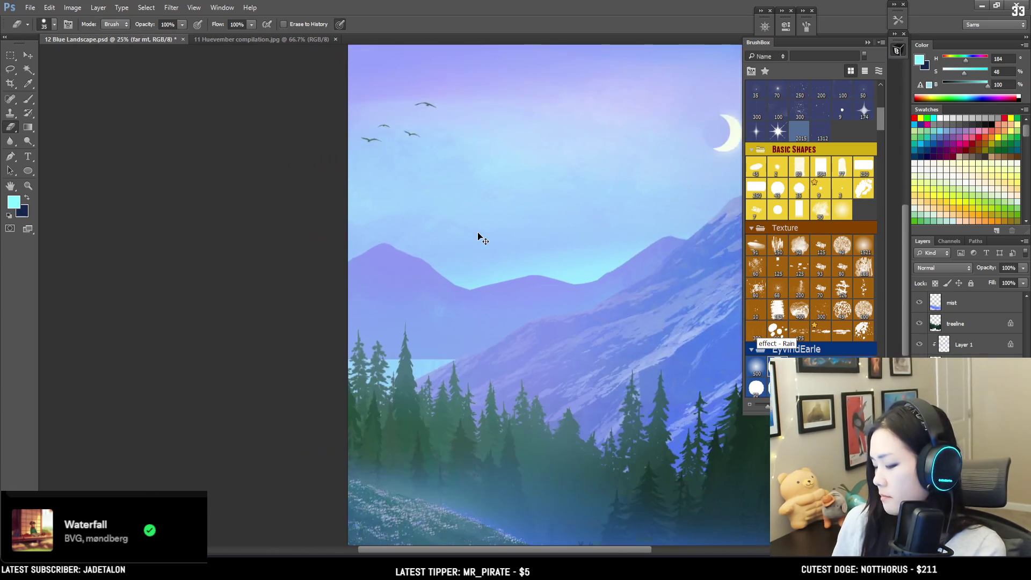
mouse_move(582, 370)
left_mouse_down()
mouse_move(302, 440)
mouse_move(341, 445)
left_mouse_up()
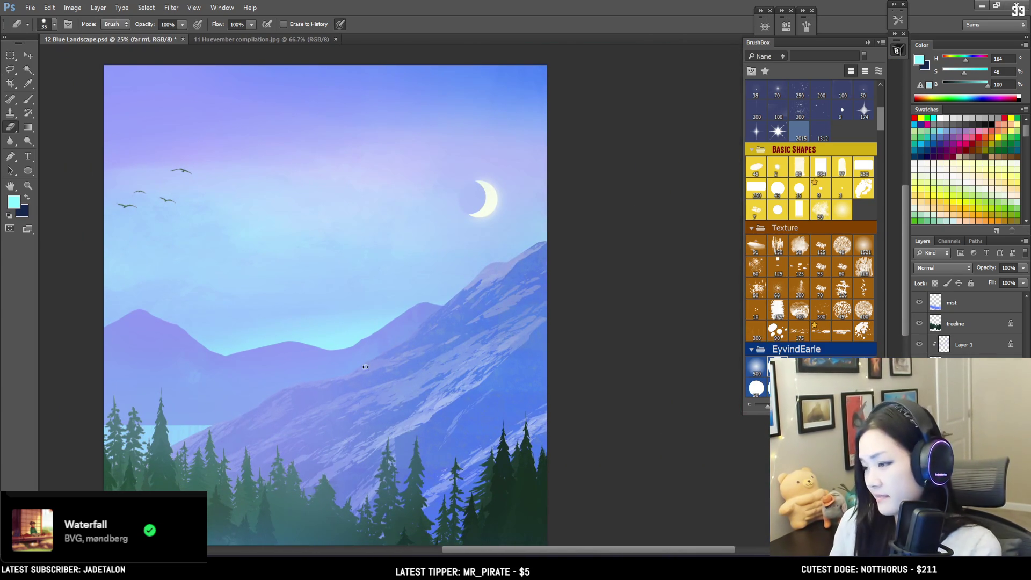
key("ctrl+minus")
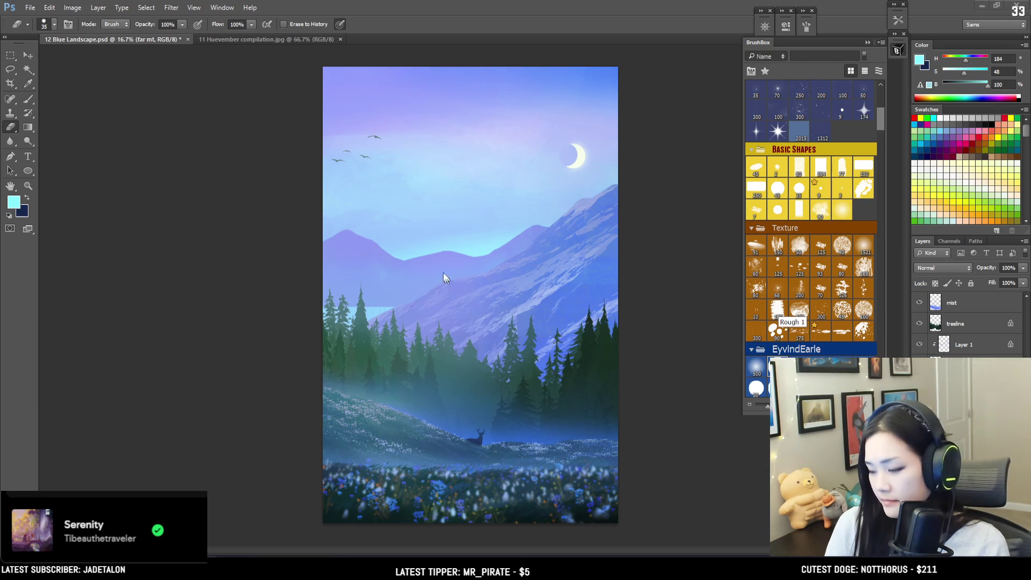
- Target the Curves 2 layer mask and bring the 0sig.png signature file into Photoshop
scroll(968, 313, "up", 3)
scroll(968, 314, "up", 3)
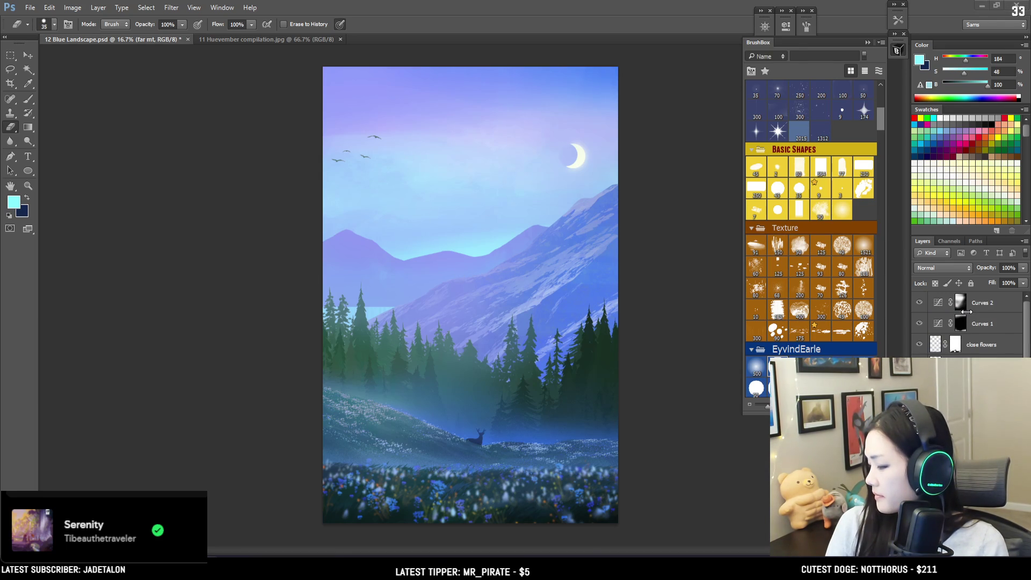
left_click(974, 305)
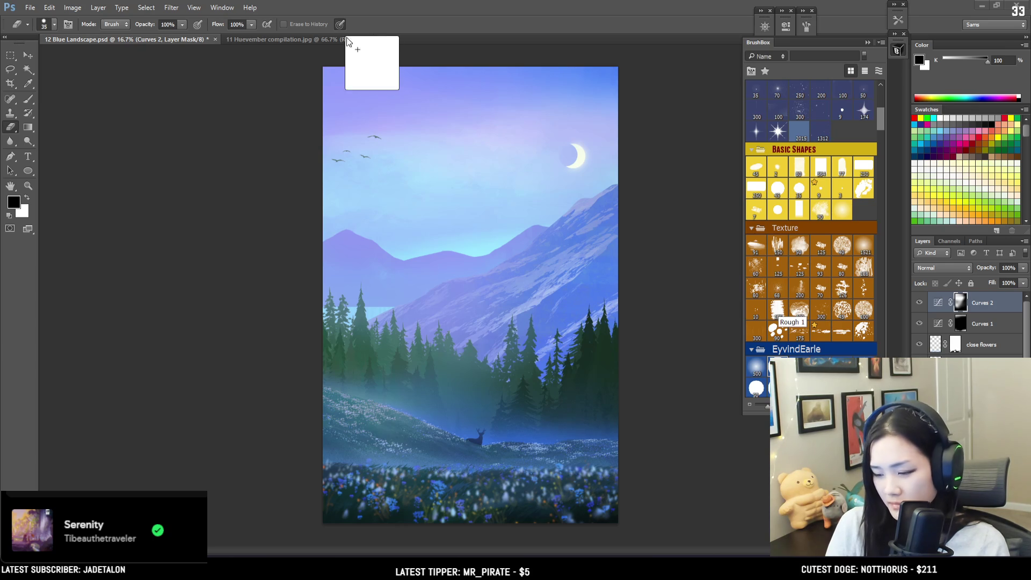
left_click_drag(408, 20, 408, 42)
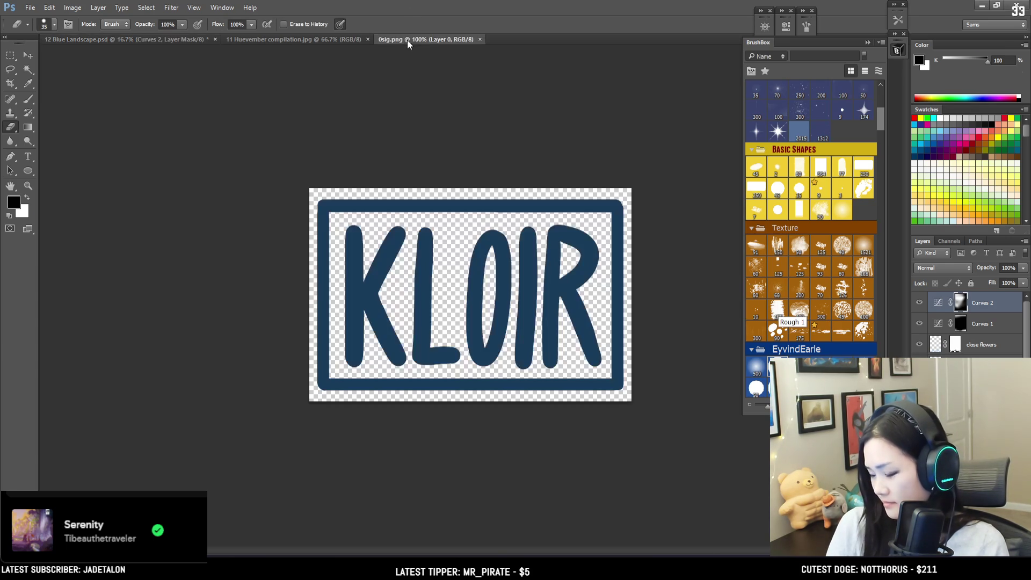
- Paste the KLOIR signature, scale it to about 53%, and place it at lower right
left_click(480, 39)
key("ctrl+v")
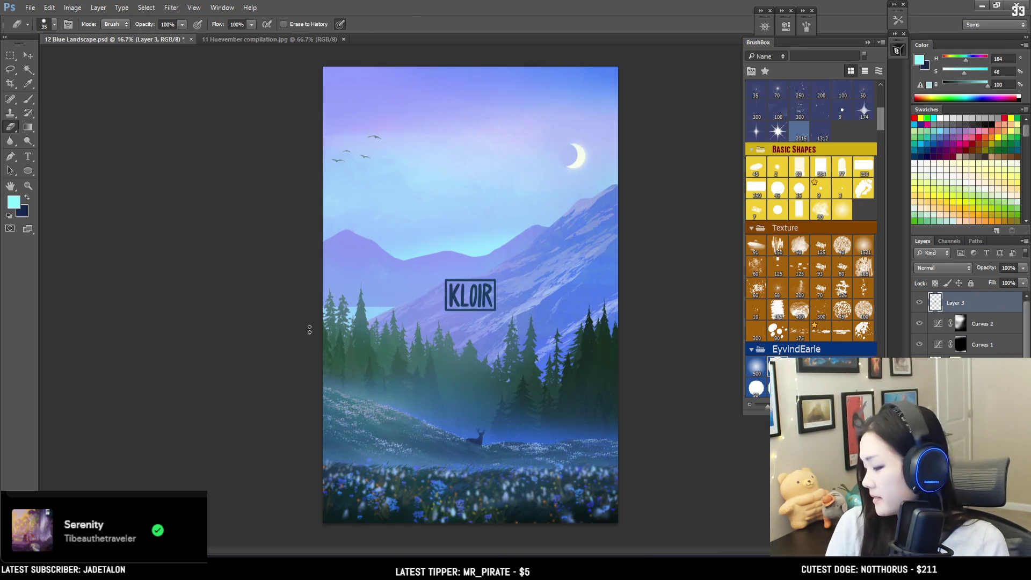
key("ctrl+t")
left_click_drag(497, 280, 486, 287)
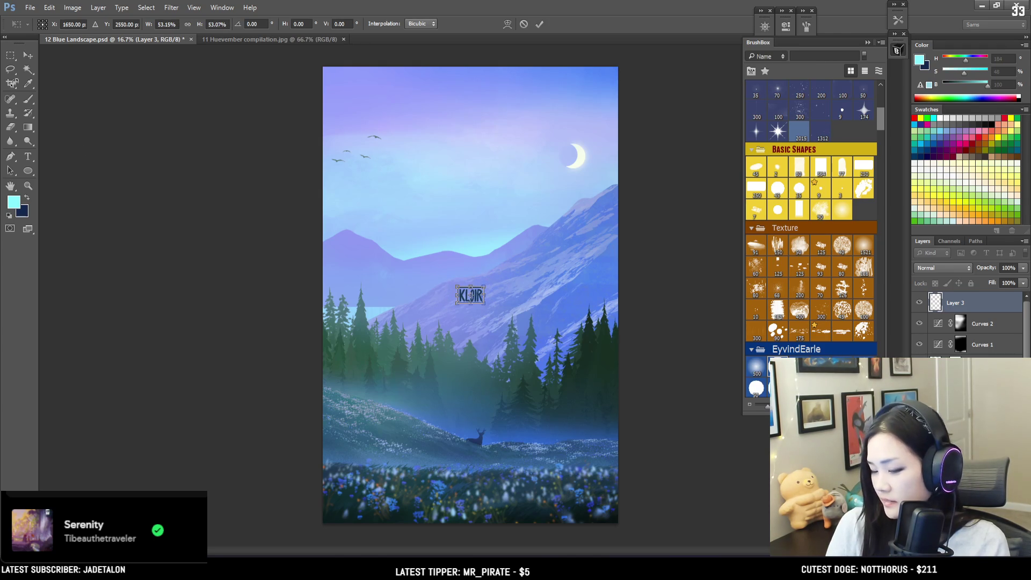
key("Return")
mouse_move(457, 248)
left_mouse_down()
mouse_move(344, 326)
mouse_move(335, 346)
left_mouse_up()
mouse_move(362, 417)
left_mouse_down()
mouse_move(364, 460)
mouse_move(364, 448)
mouse_move(622, 453)
mouse_move(605, 410)
left_mouse_up()
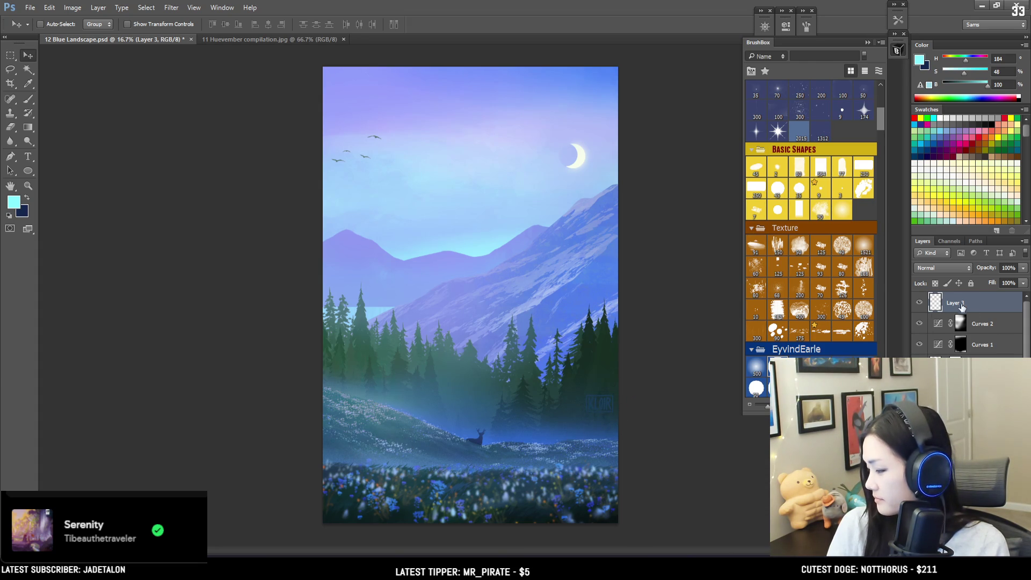
- Rename the layer 'sig', lock its transparent pixels, and pick the first EyvindEarle brush
double_click(957, 302)
type("sig")
key("Return")
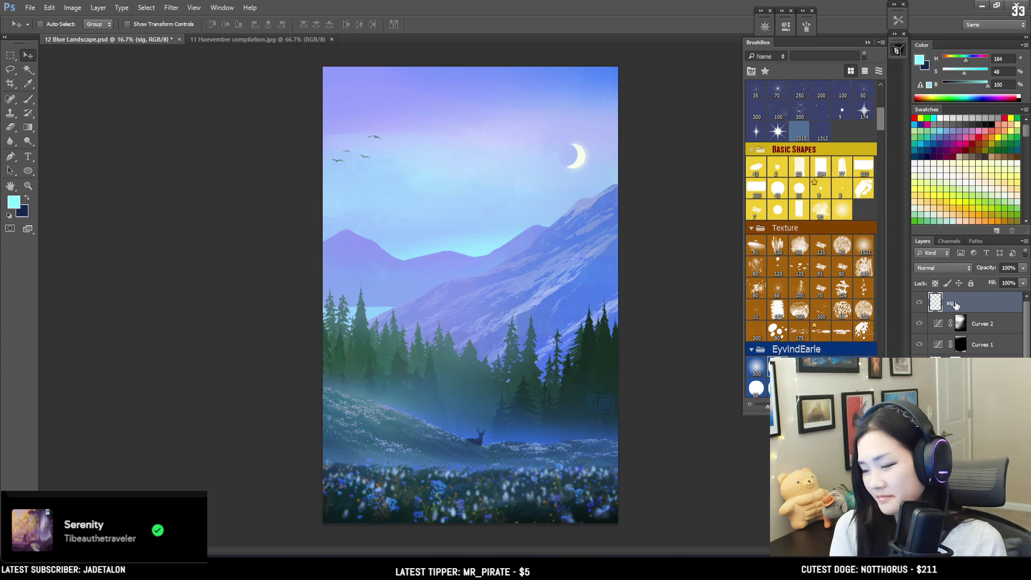
left_click(936, 283)
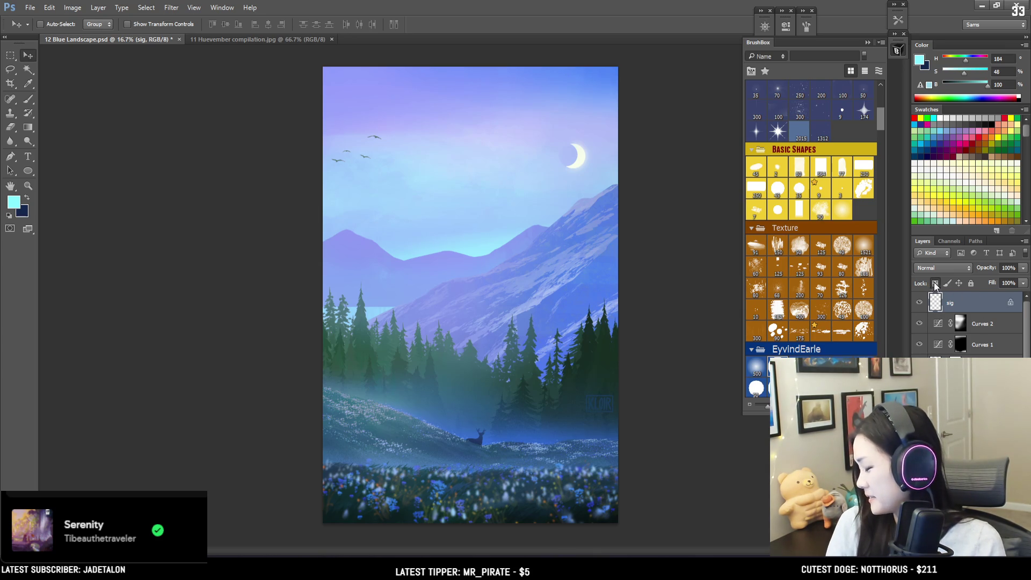
left_click(757, 367)
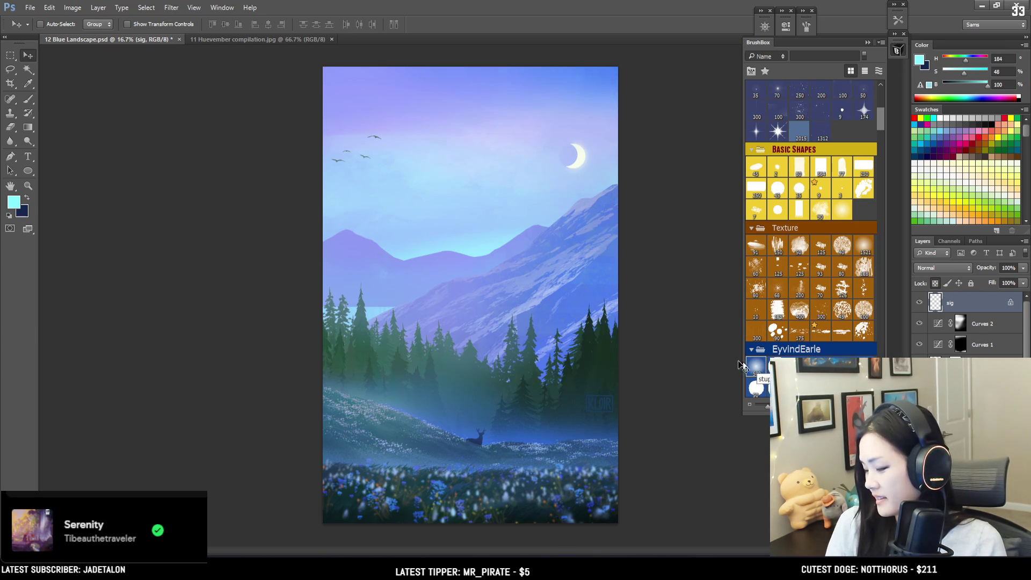
key("b")
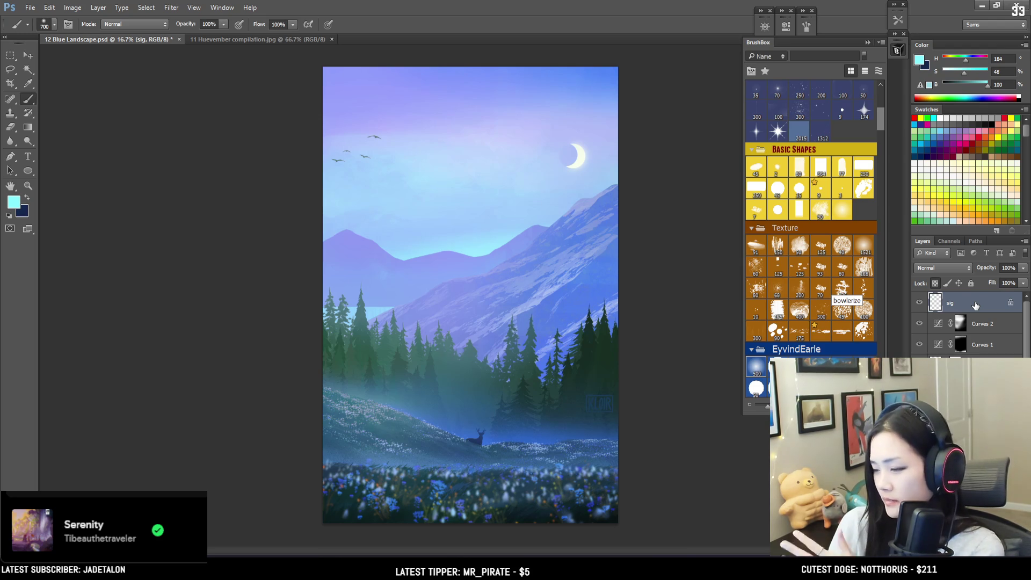
- Set the foreground colour to hue 222 blue and raise its saturation to 76
left_click(925, 63)
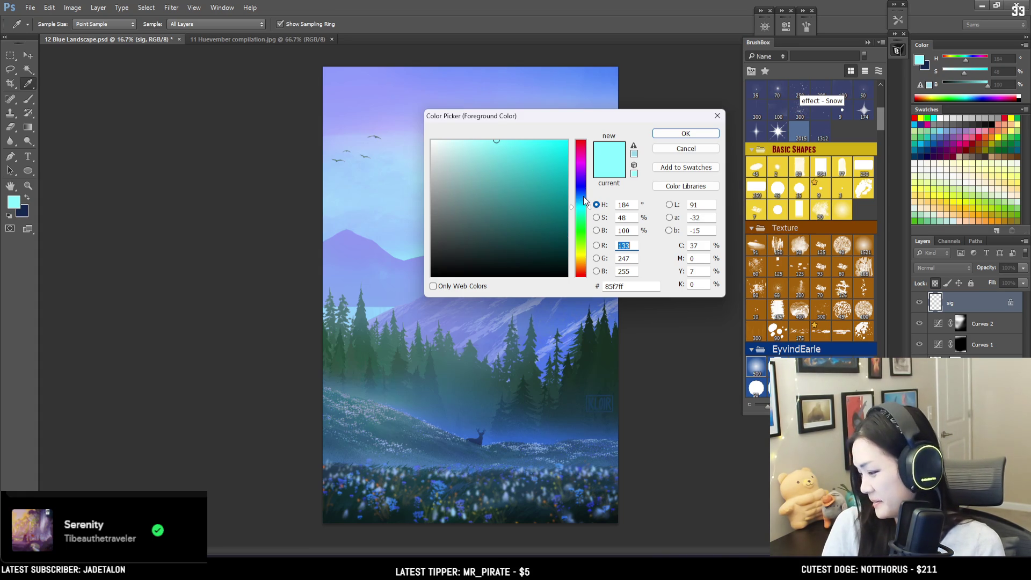
left_click(581, 192)
left_click(700, 141)
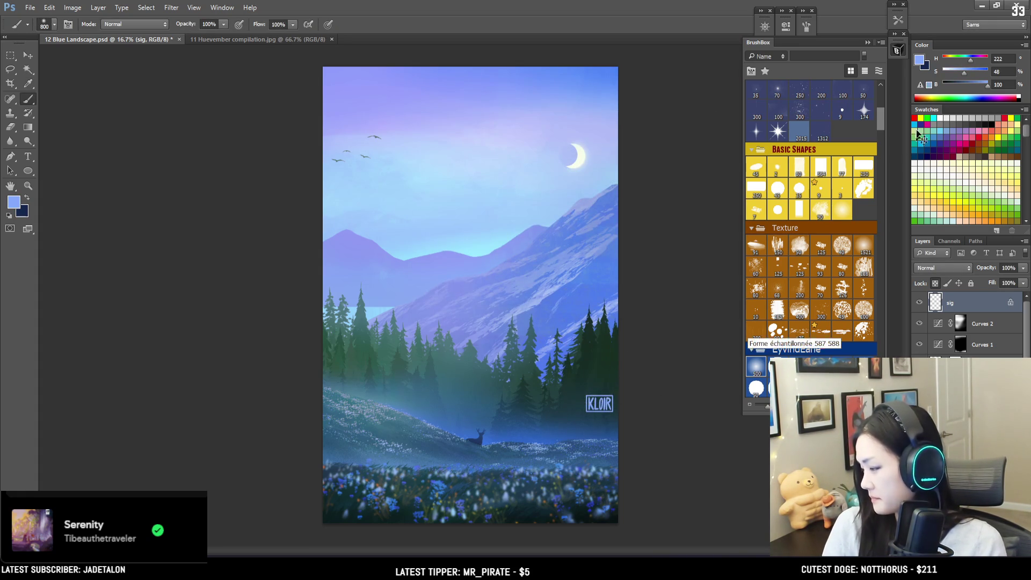
left_click(978, 70)
- Paint over the signature with a 1200 px blue brush and set the sig layer to 29% opacity
key("bracketright")
key("bracketright")
key("bracketright")
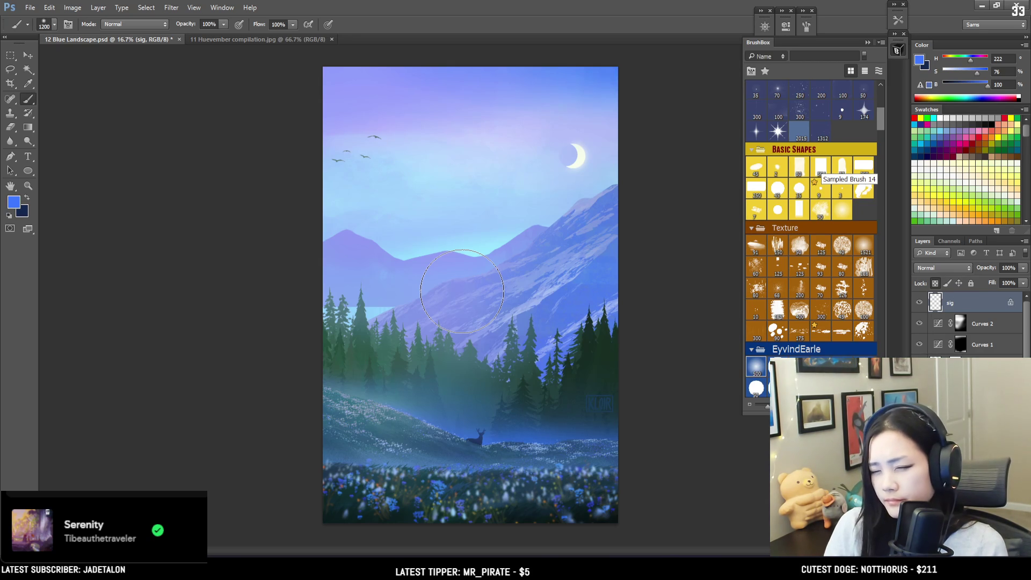
mouse_move(595, 357)
left_mouse_down()
mouse_move(594, 368)
mouse_move(614, 356)
left_mouse_up()
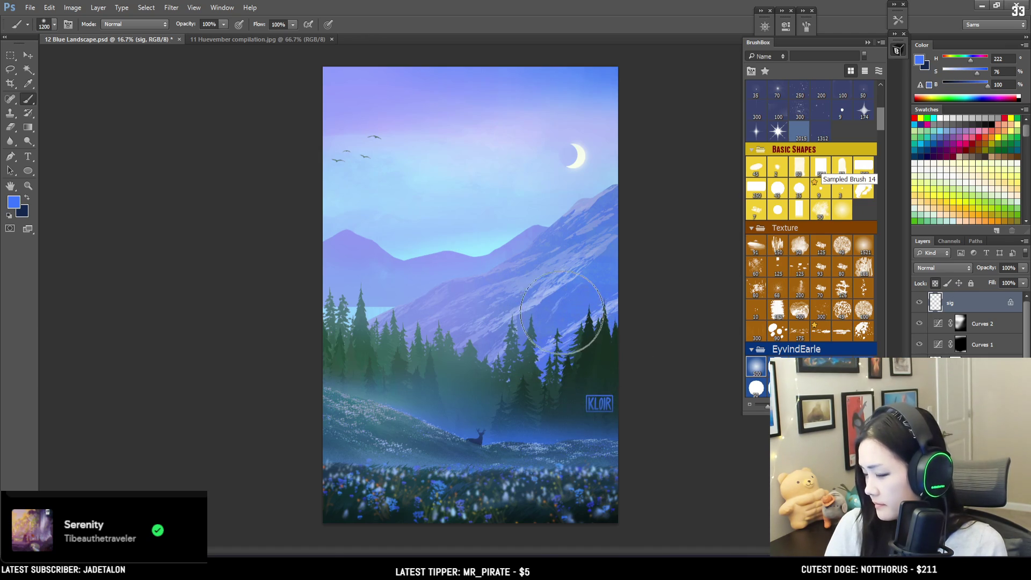
key("bracketleft")
key("bracketleft")
key("bracketleft")
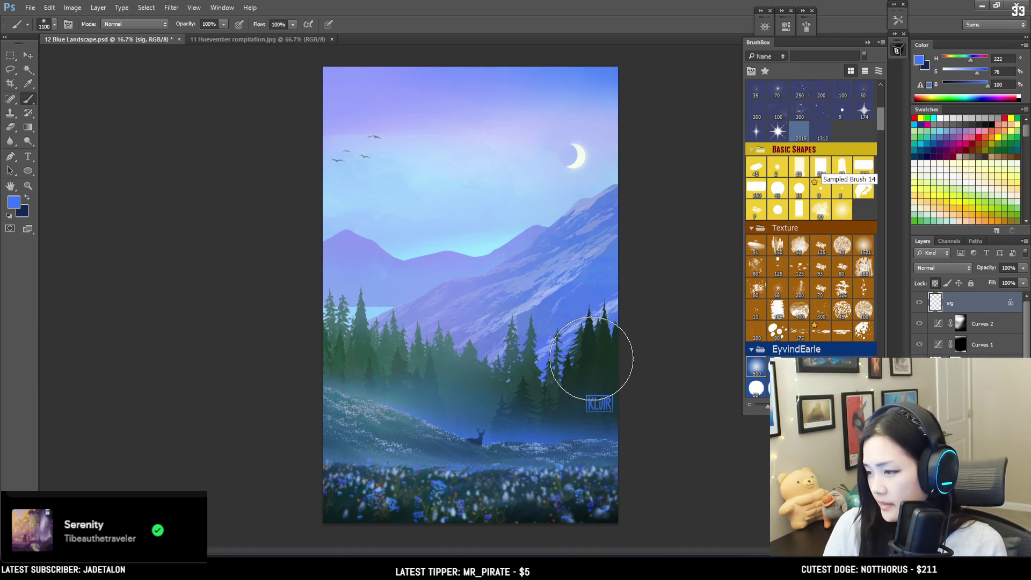
key("bracketleft")
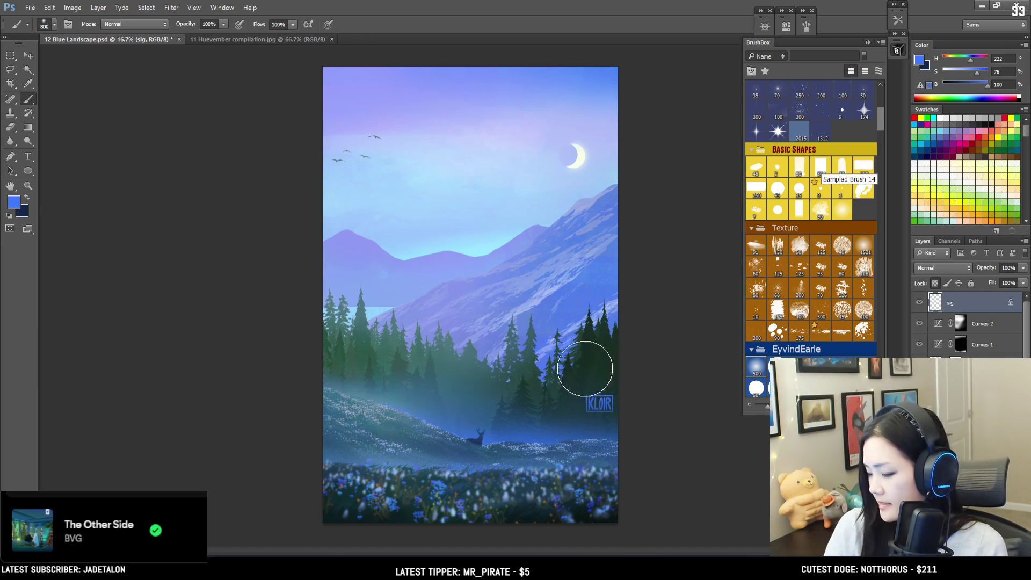
key("bracketleft")
key("bracketleft")
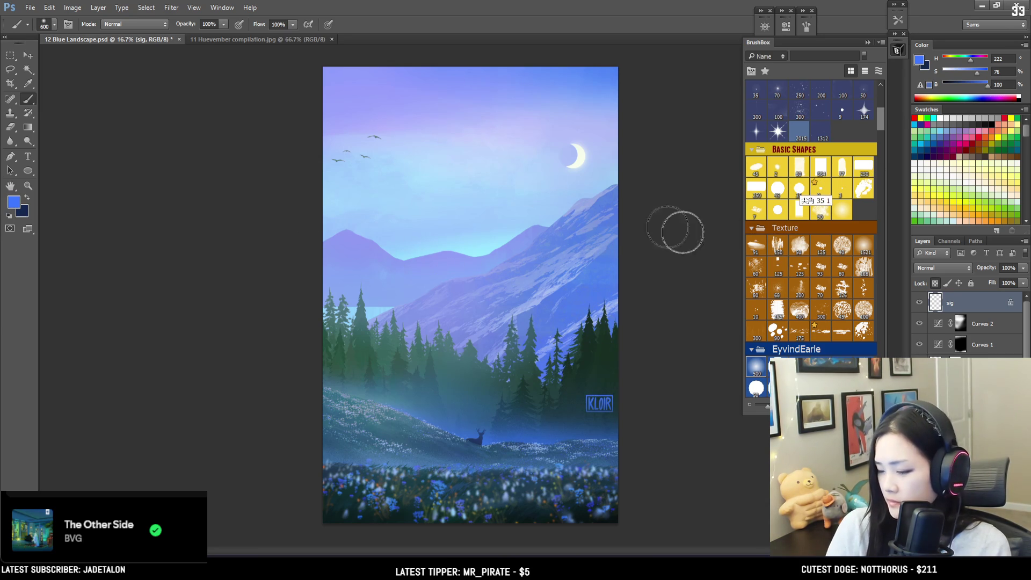
left_click(1023, 283)
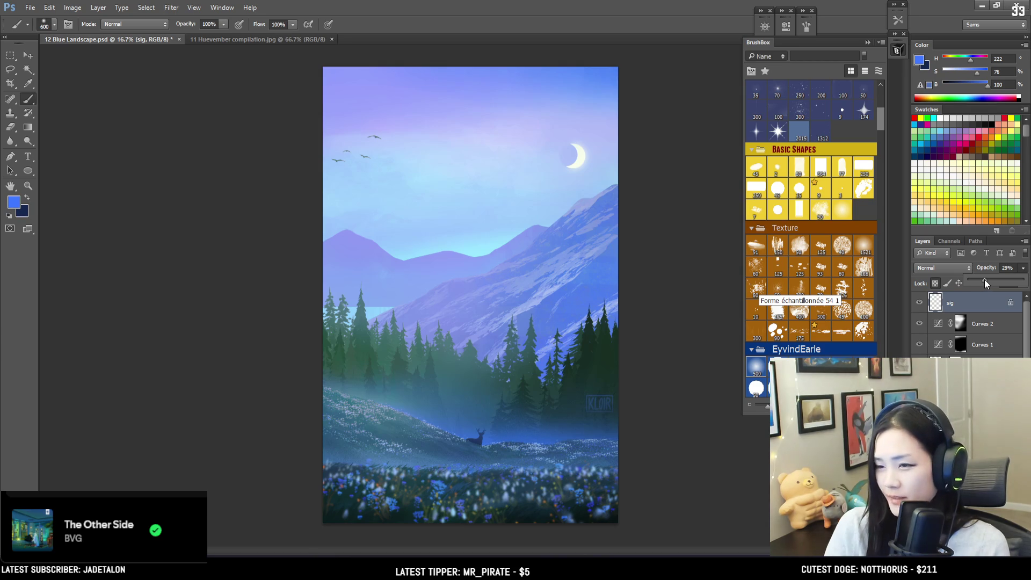
key("Escape")
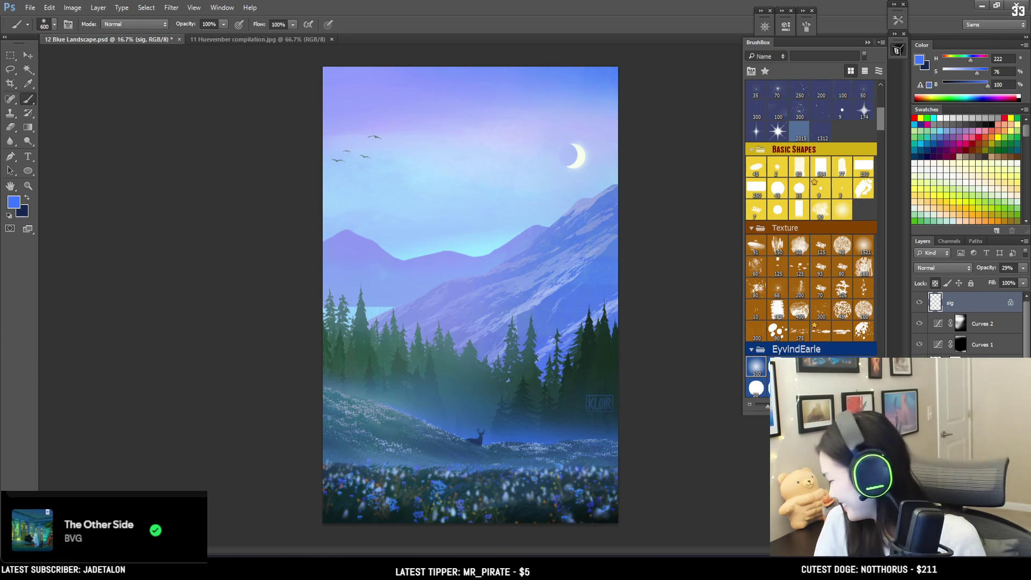
left_click(969, 548)
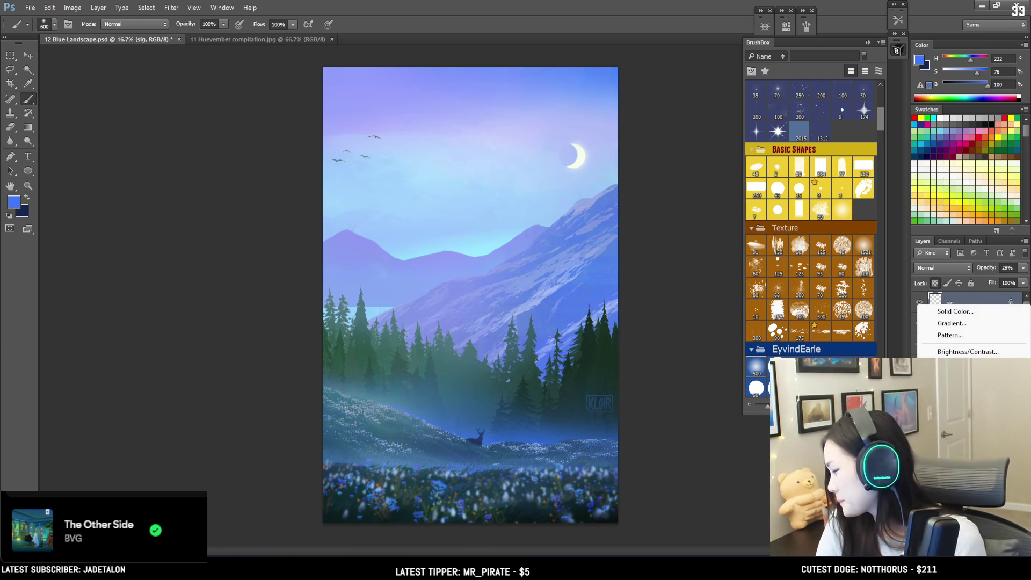
- Add a Curves 3 layer raising the curve to brighten, then toggle it off and on to compare
left_click(959, 375)
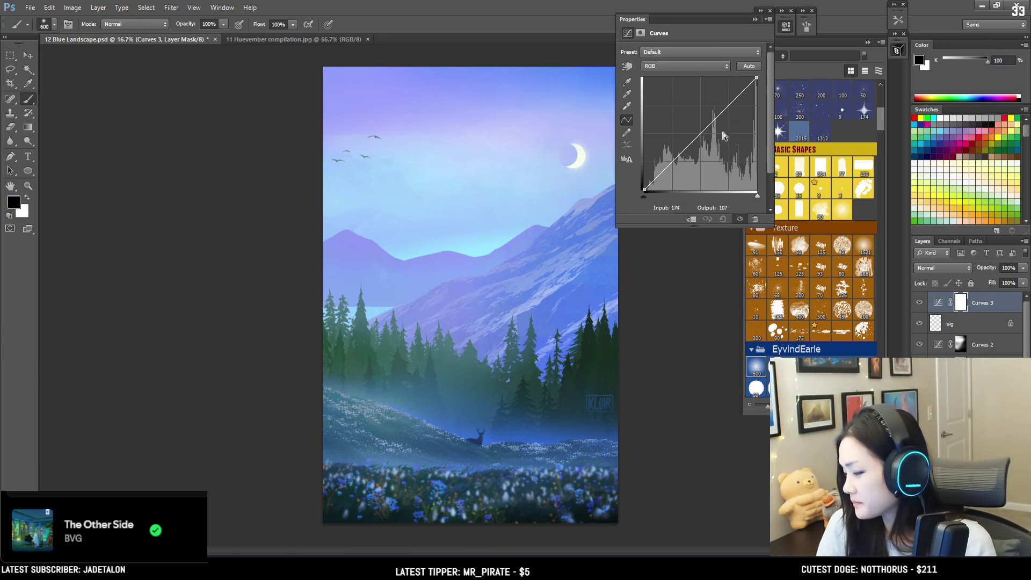
mouse_move(736, 102)
left_mouse_down()
mouse_move(736, 82)
mouse_move(702, 131)
left_mouse_up()
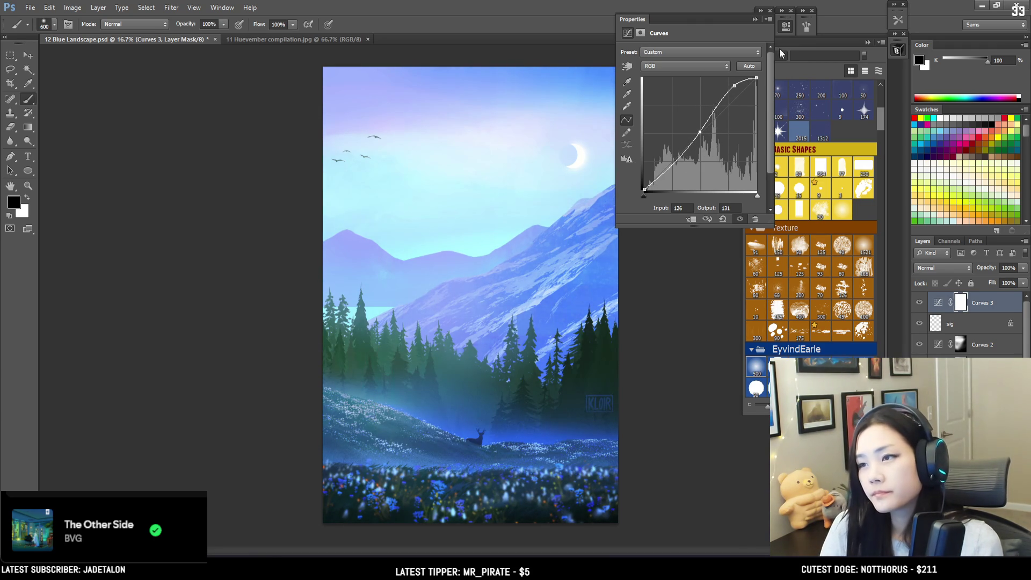
left_click(785, 30)
left_click(919, 303)
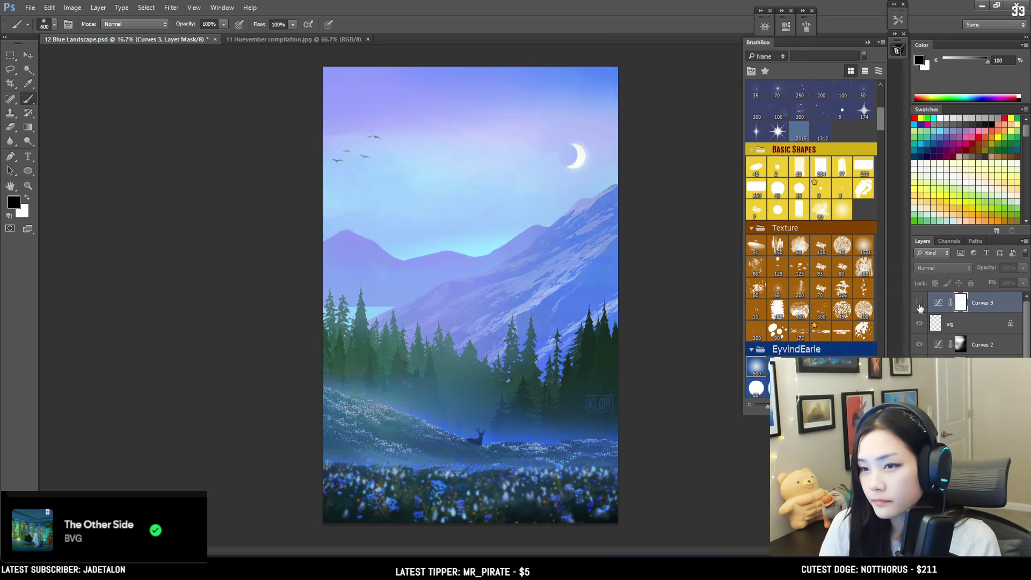
left_click(920, 303)
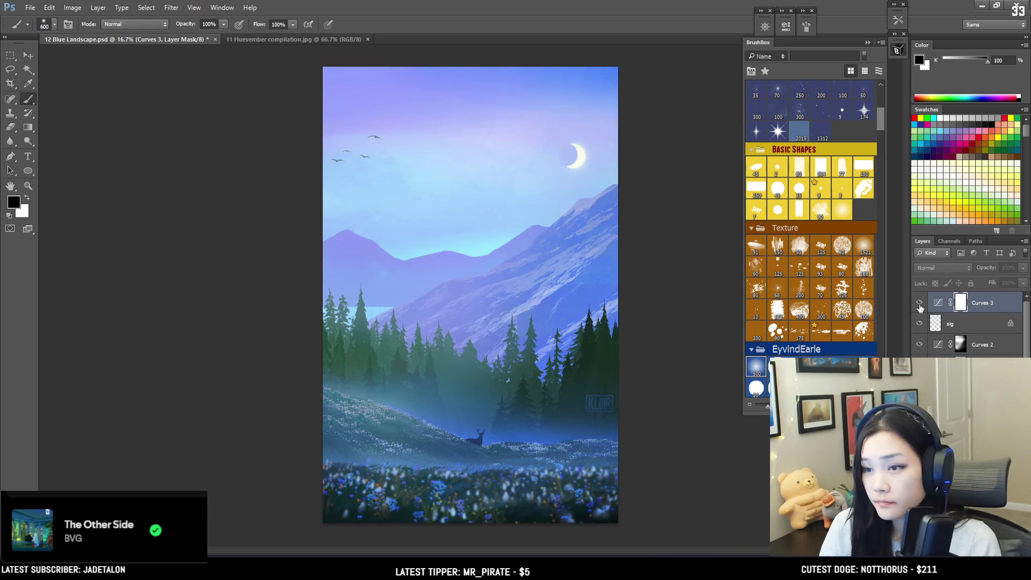
- Invert the Curves 3 mask to black and undo a trial white stroke over the trees
left_click(920, 303)
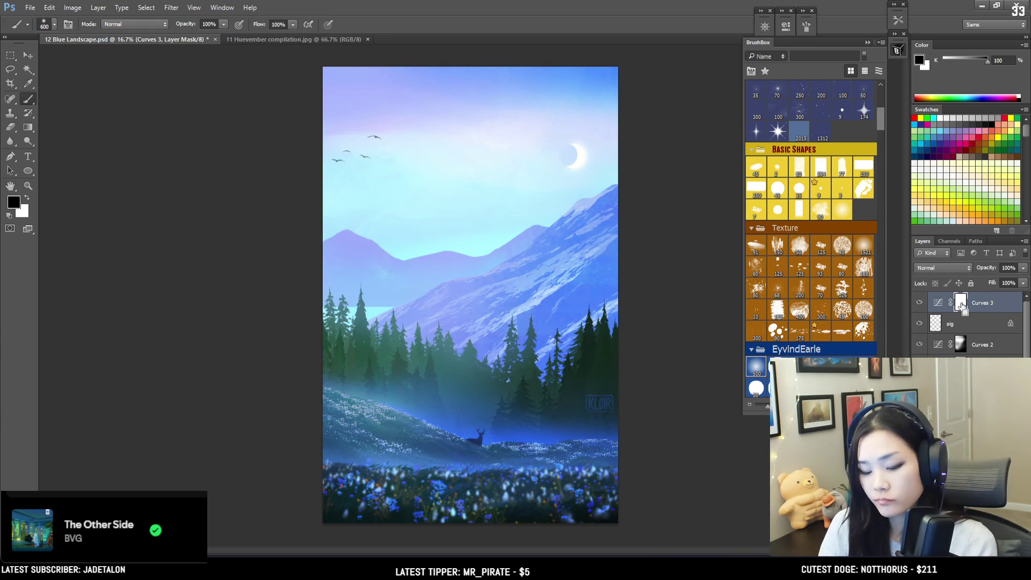
key("ctrl+i")
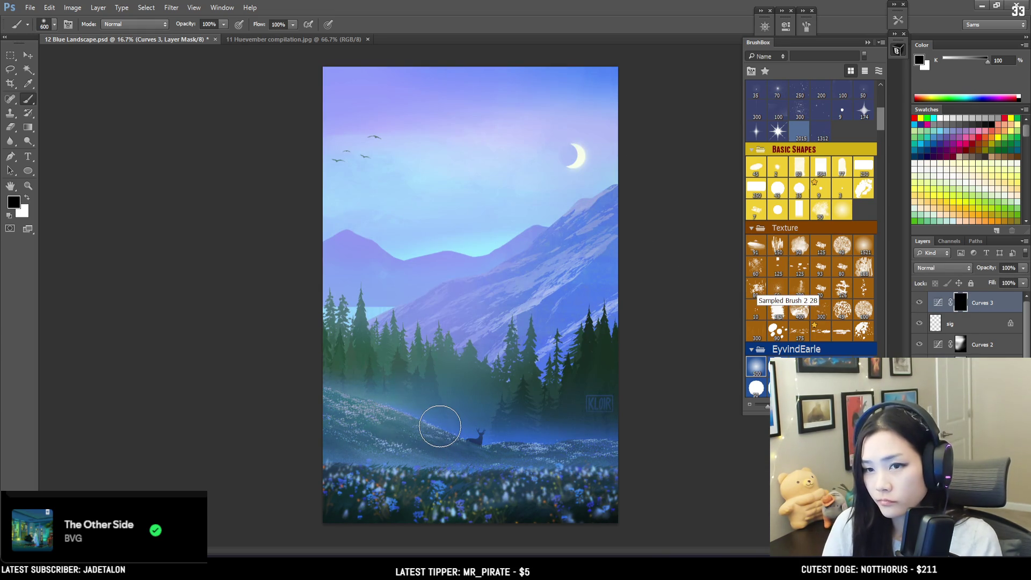
key("x")
left_click_drag(476, 244, 429, 345)
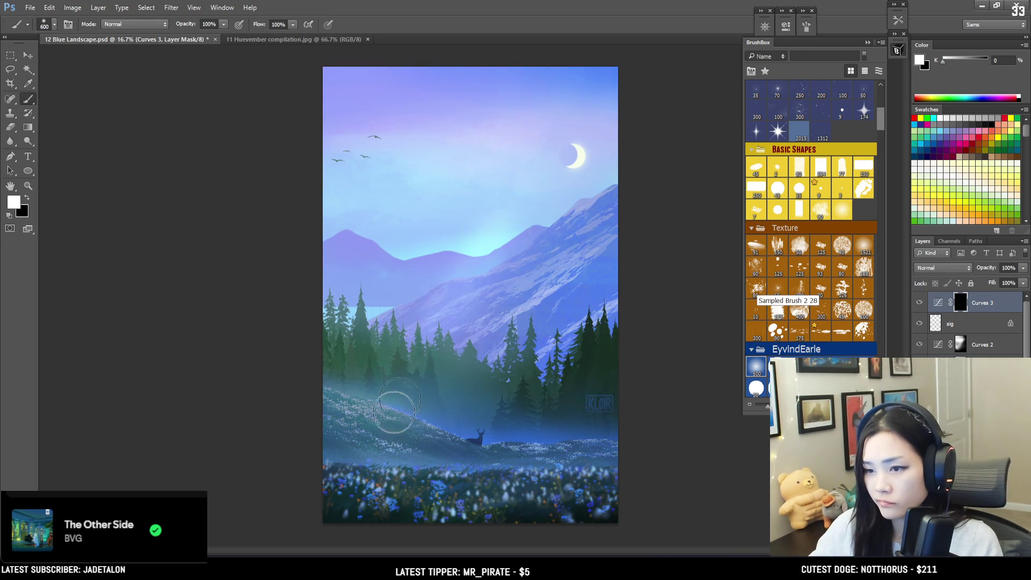
key("ctrl+z")
key("bracketright")
key("bracketright")
- Paint white over the meadow and hillside around the deer with a 700–1100 px brush
key("bracketleft")
mouse_move(387, 412)
left_mouse_down()
mouse_move(491, 431)
mouse_move(403, 414)
mouse_move(491, 421)
mouse_move(499, 435)
left_mouse_up()
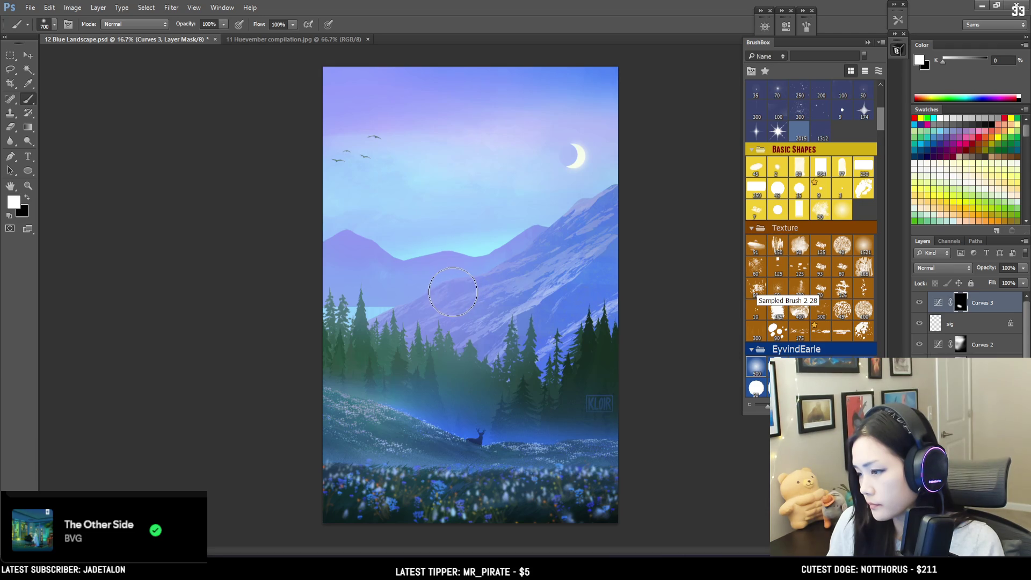
key("bracketright")
key("bracketright")
key("bracketright")
key("bracketright")
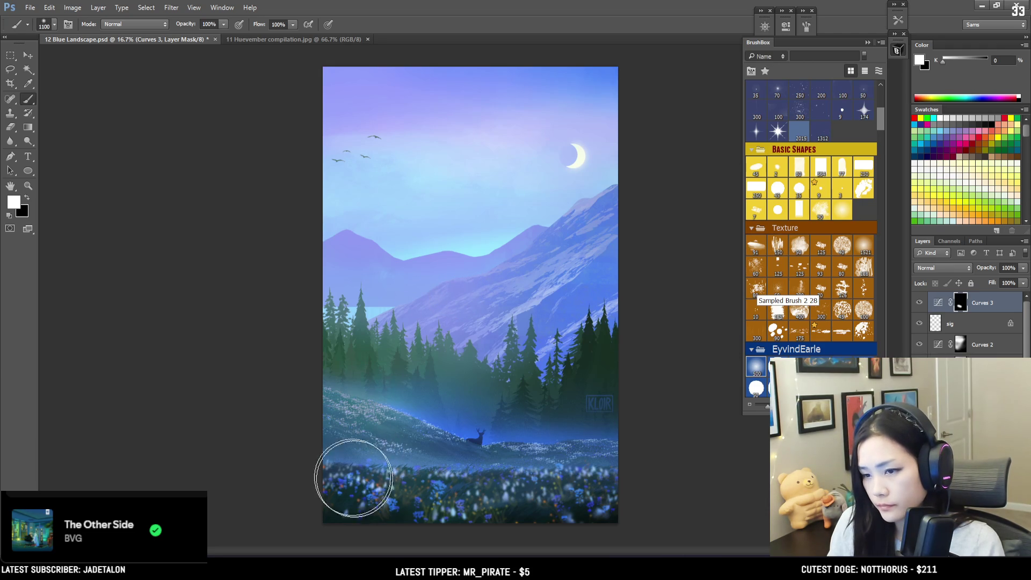
key("x")
key("x")
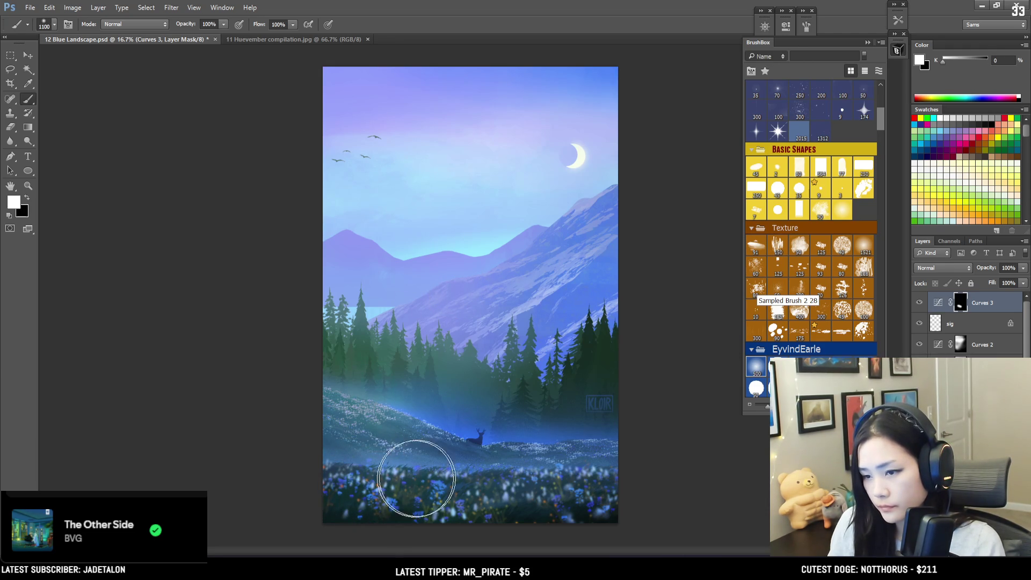
key("bracketleft")
key("bracketleft")
key("bracketleft")
scroll(455, 460, "up", 2)
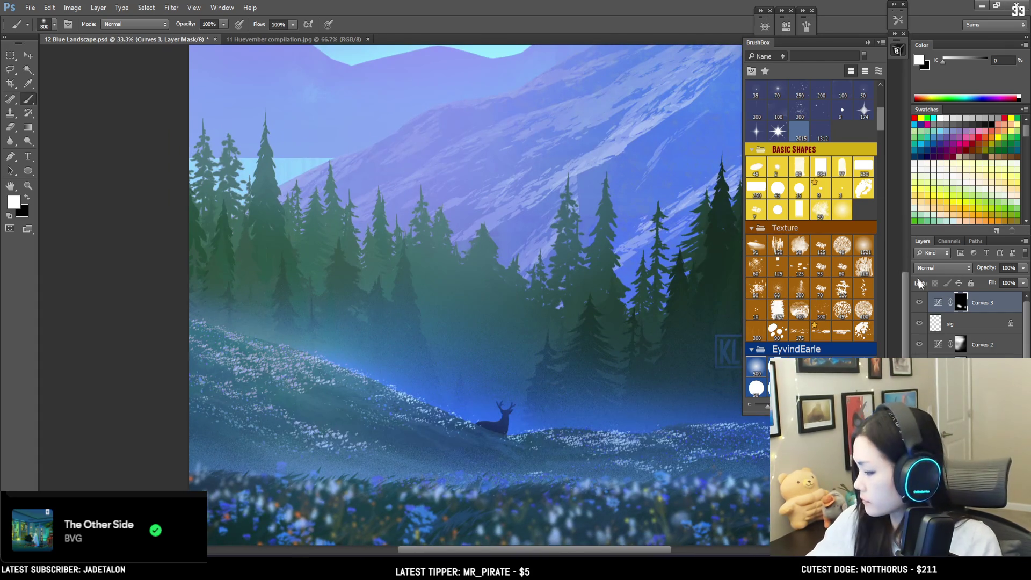
- Hide the Curves adjustments, zoom out to 25%, and select the smol stars brush in Space Auroras
key("ctrl+comma")
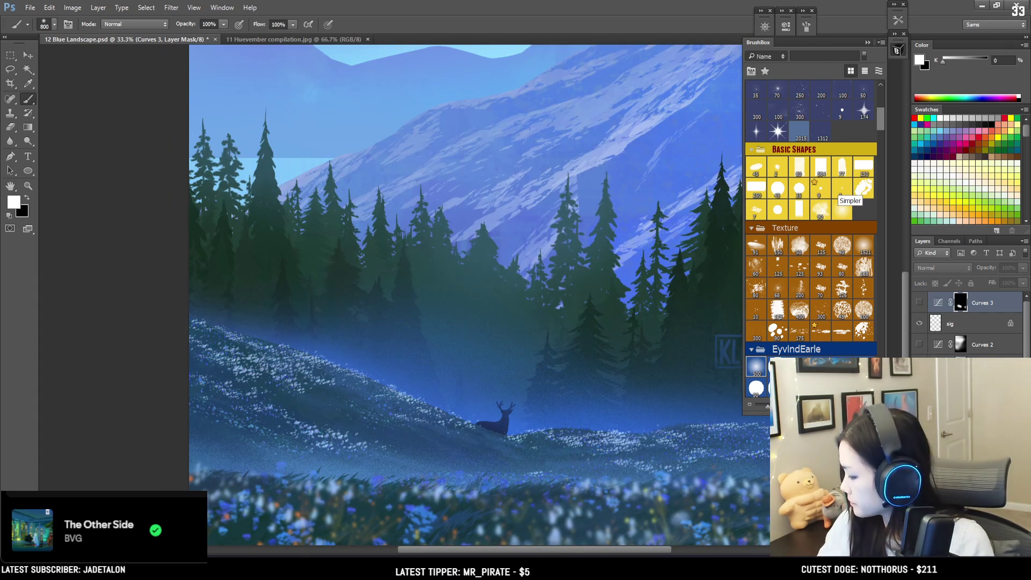
scroll(967, 325, "down", 5)
scroll(967, 322, "down", 1)
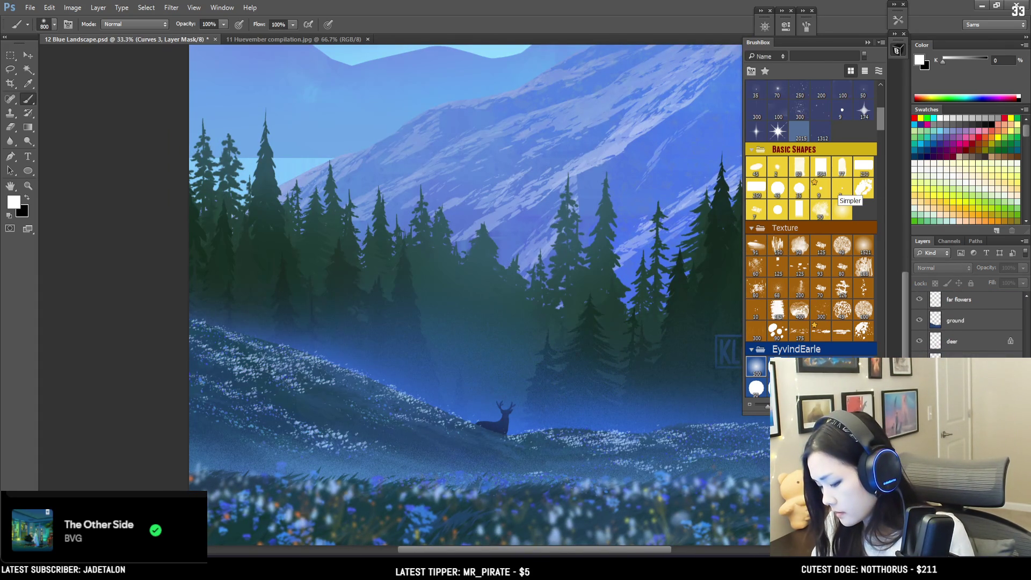
scroll(967, 322, "down", 1)
key("ctrl+minus")
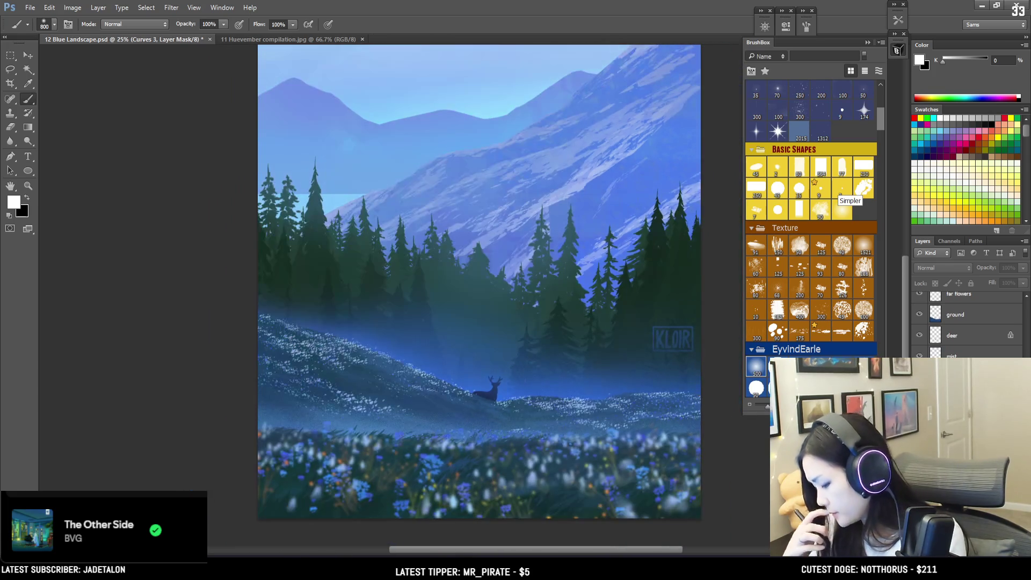
scroll(854, 183, "up", 3)
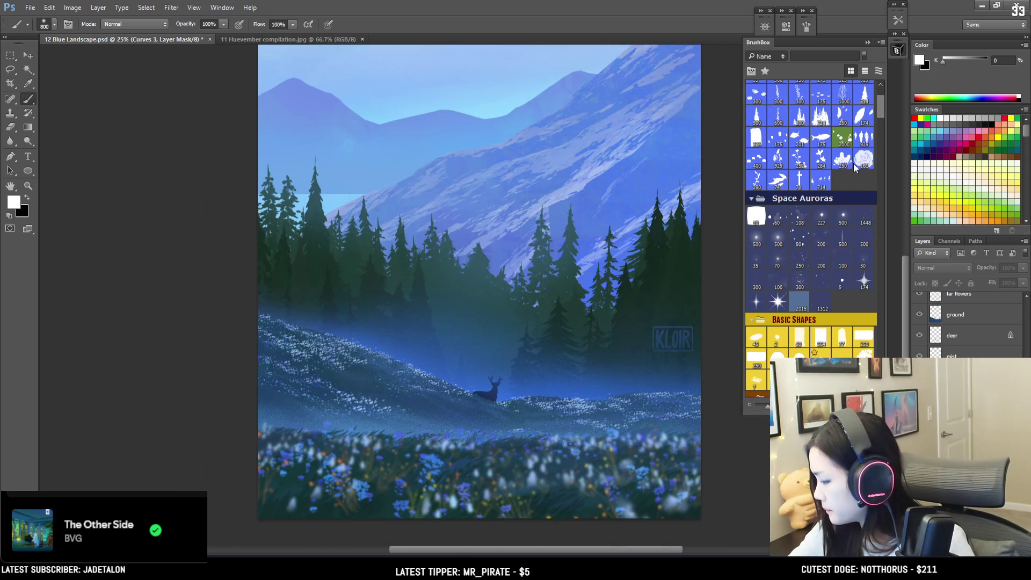
left_click(843, 283)
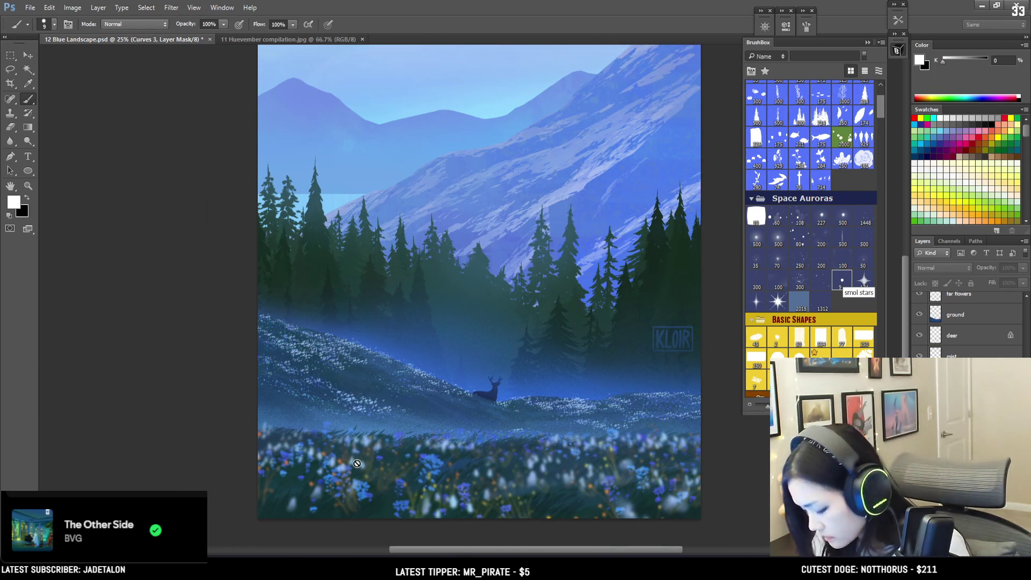
scroll(865, 290, "down", 2)
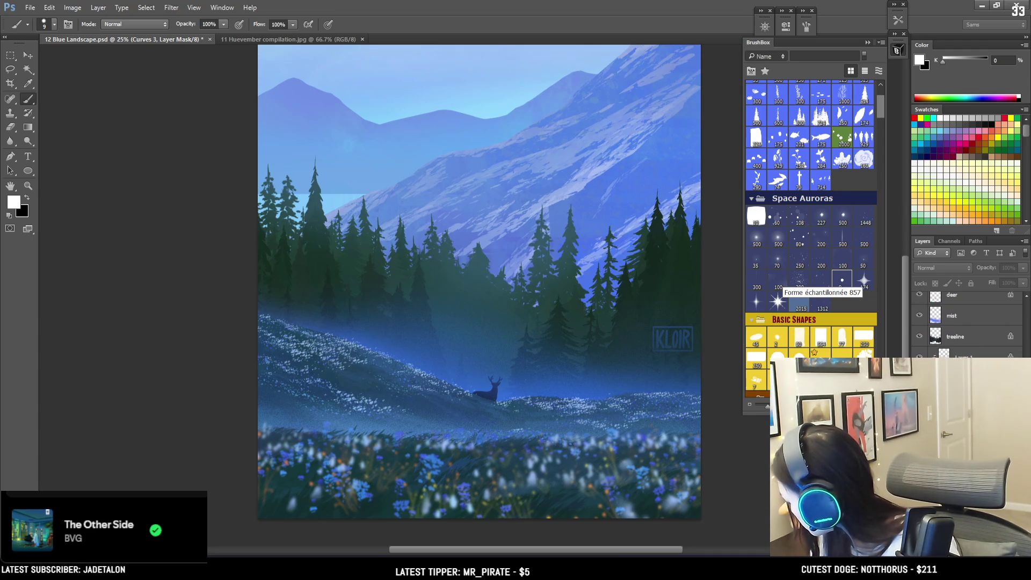
scroll(967, 323, "up", 3)
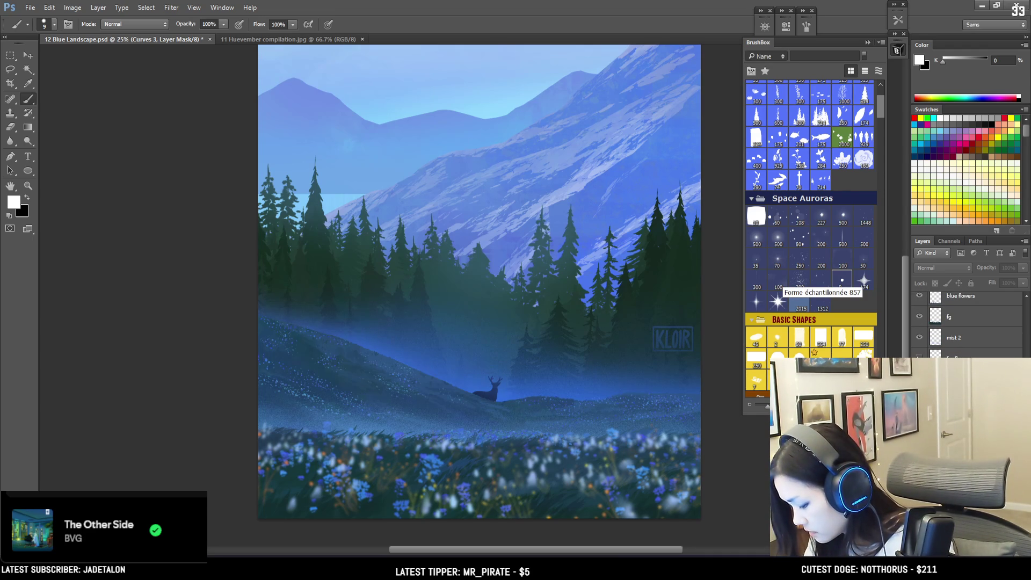
left_click(967, 353)
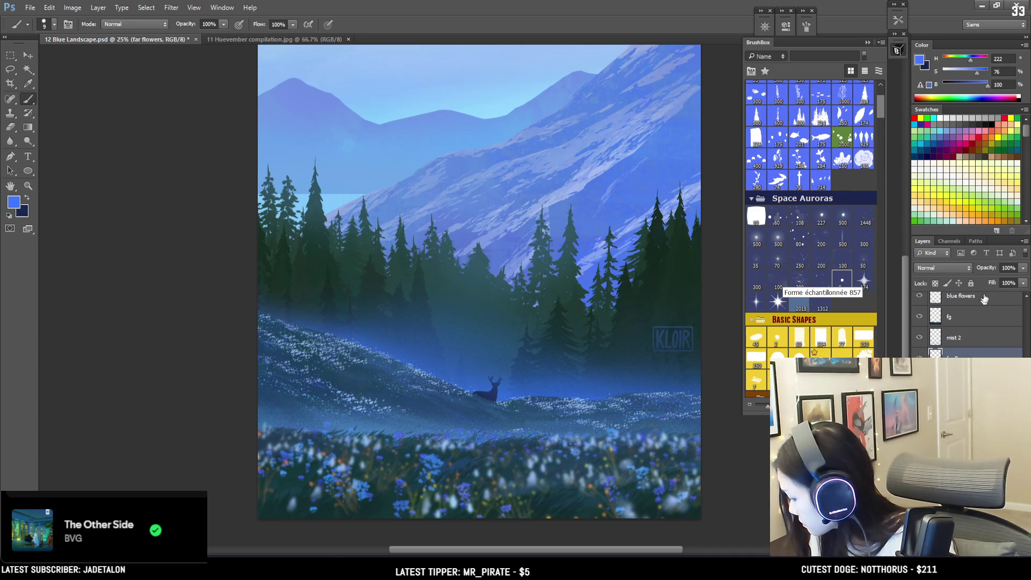
key("ctrl+shift+alt+n")
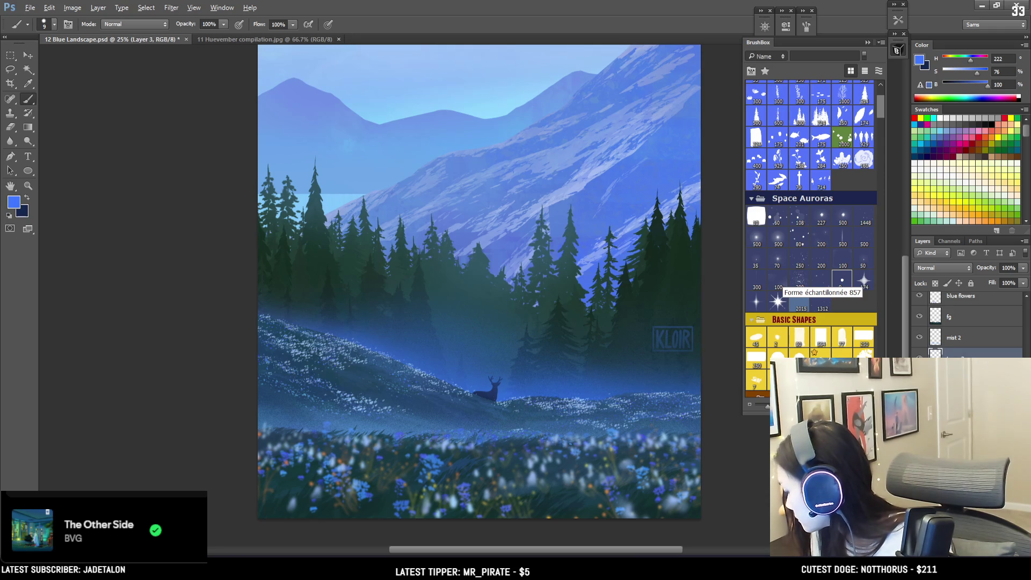
double_click(969, 355)
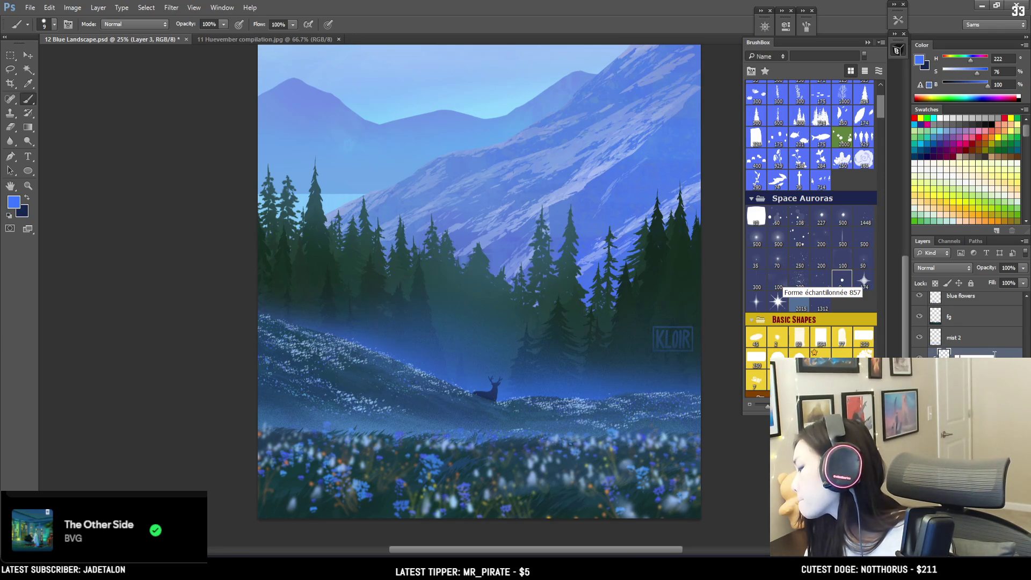
type("ye")
key("Return")
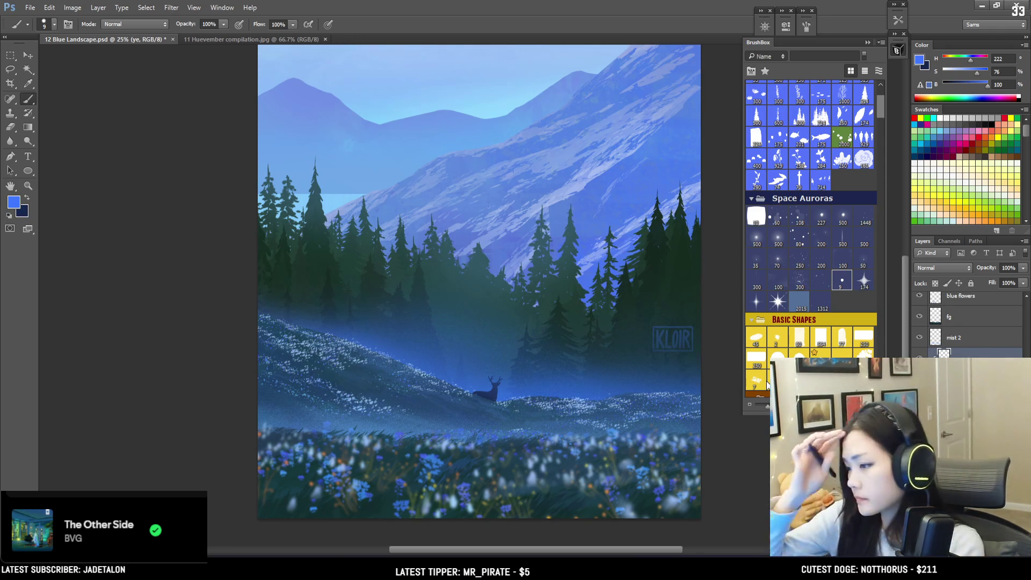
key("ctrl+plus")
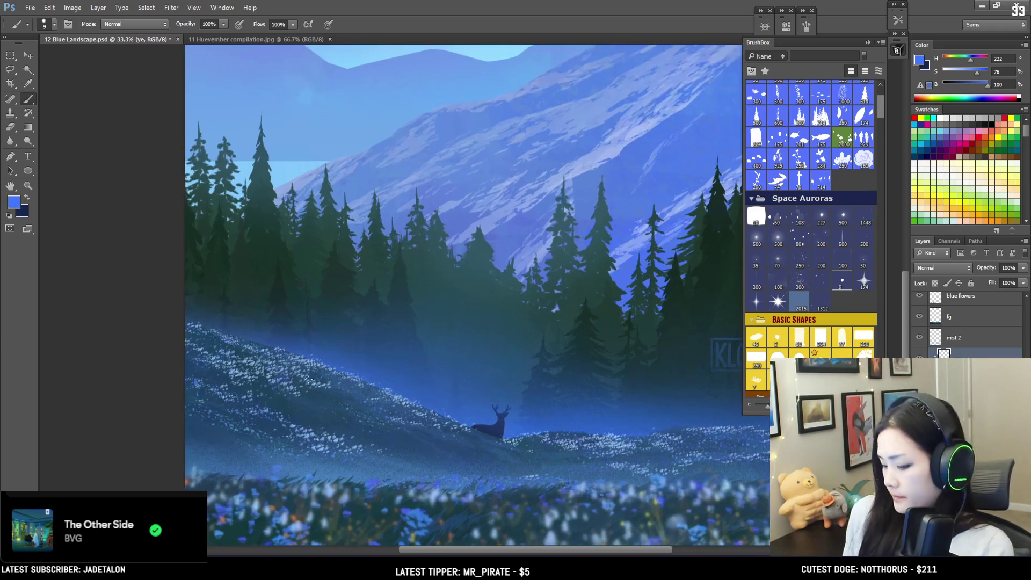
- Pick a light orange-brown paint colour from the HUD colour wheel and adjust the brush size
scroll(235, 421, "down", 2)
left_click_drag(151, 417, 148, 412)
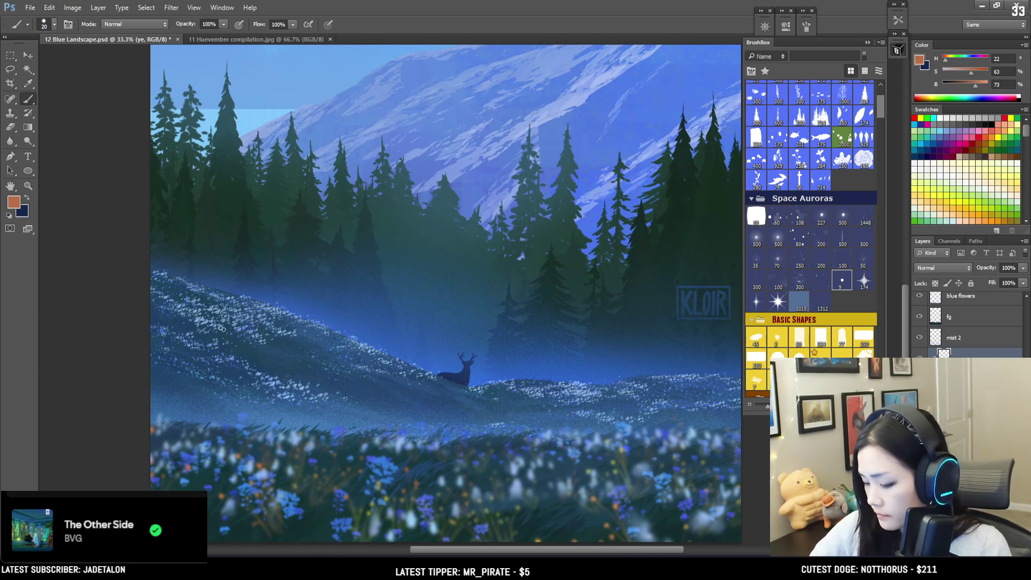
key("bracketright")
left_click_drag(975, 86, 982, 87)
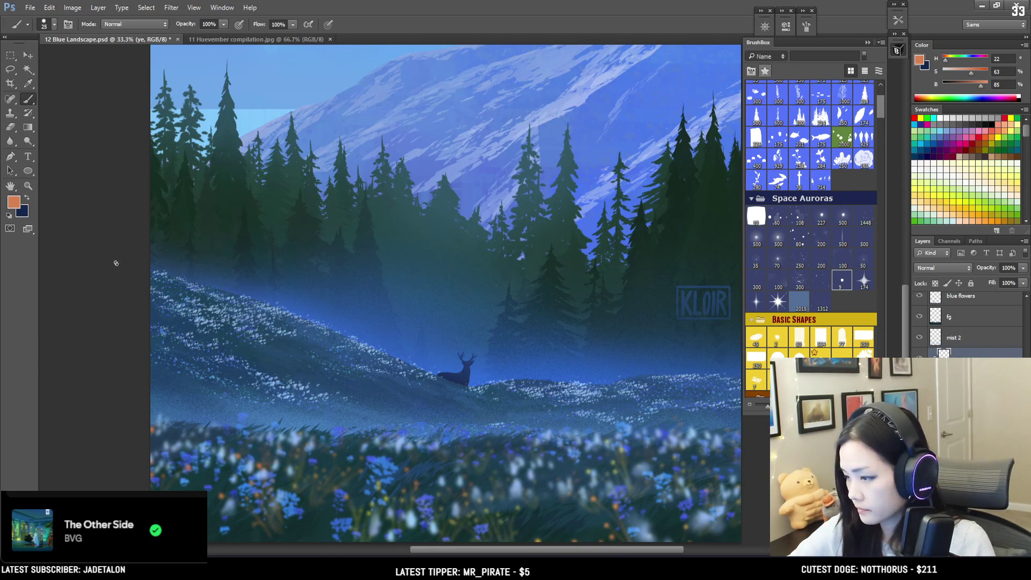
key("bracketleft")
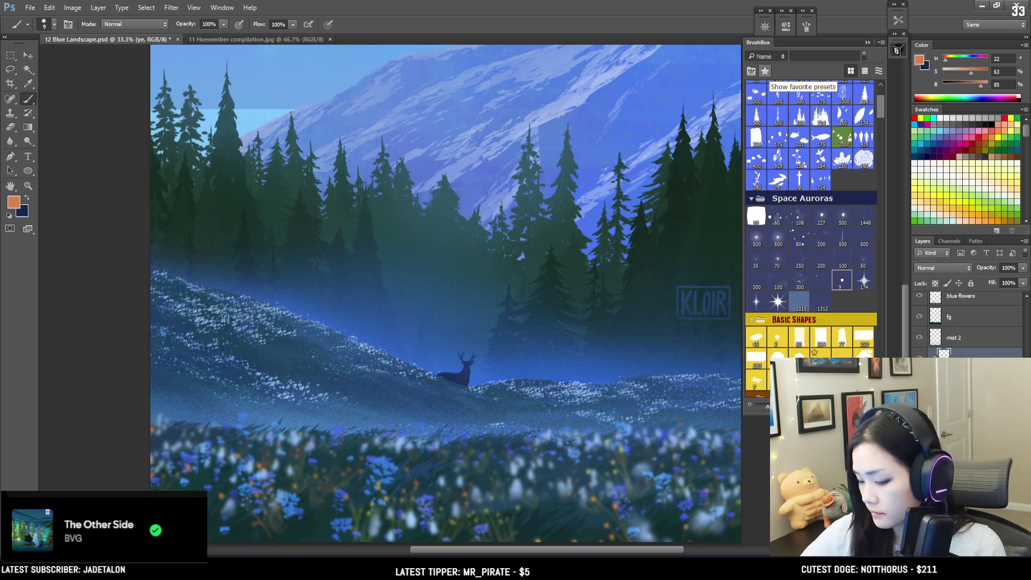
key("bracketright")
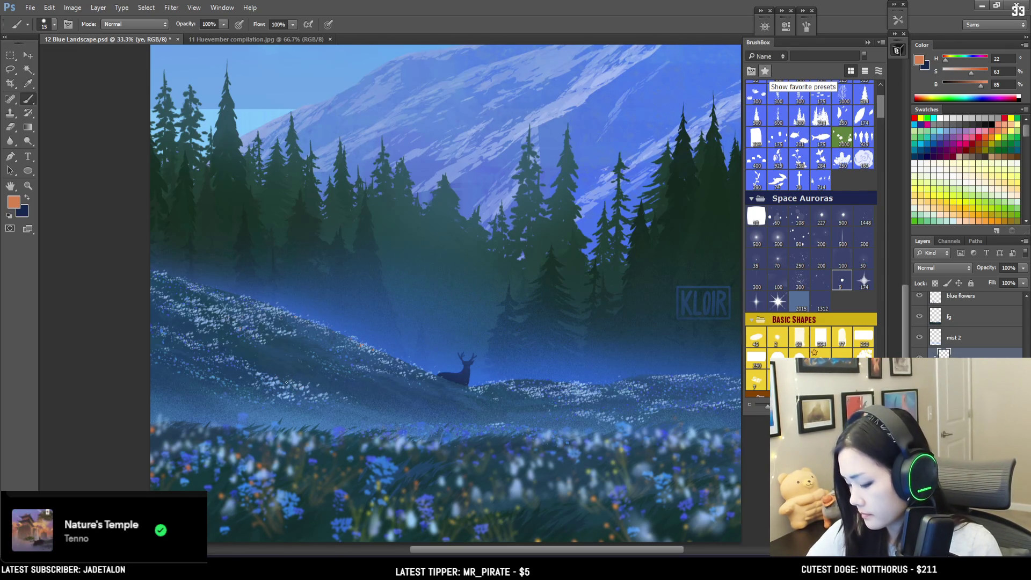
- Sample a muted tan from the meadow, then lighten it and shift the hue to golden yellow (42)
left_click(597, 495, "alt")
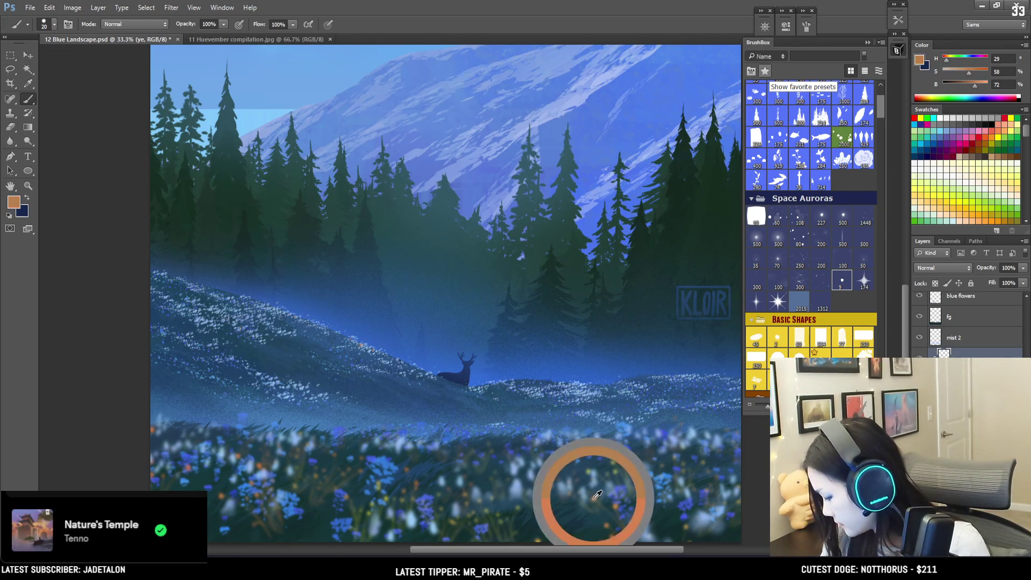
left_click(921, 60)
left_click(504, 154)
left_click_drag(586, 266, 586, 261)
key("Return")
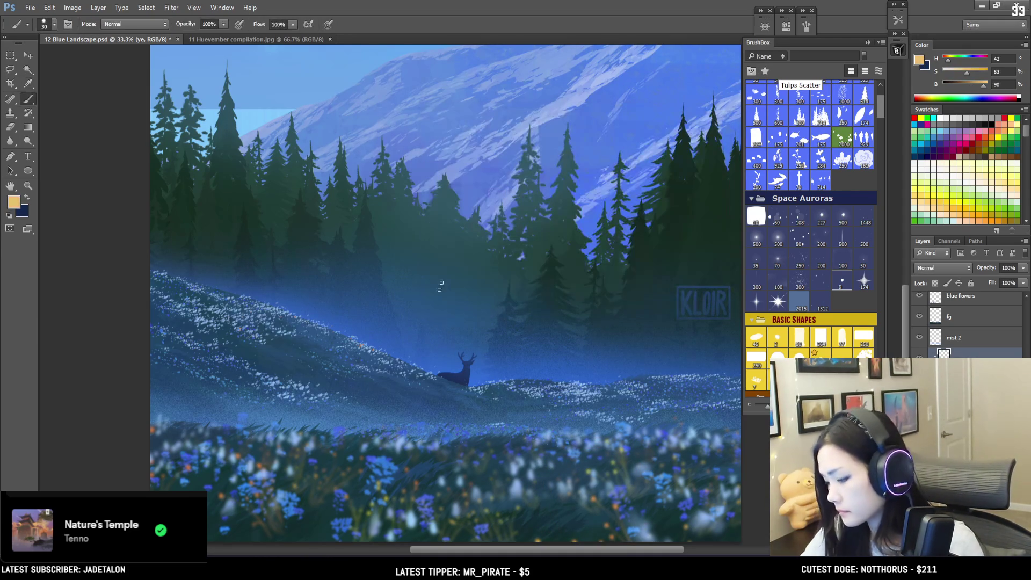
- With a slightly smaller brush, paint pale golden speckles across the deer's misty hillside
key("bracketleft")
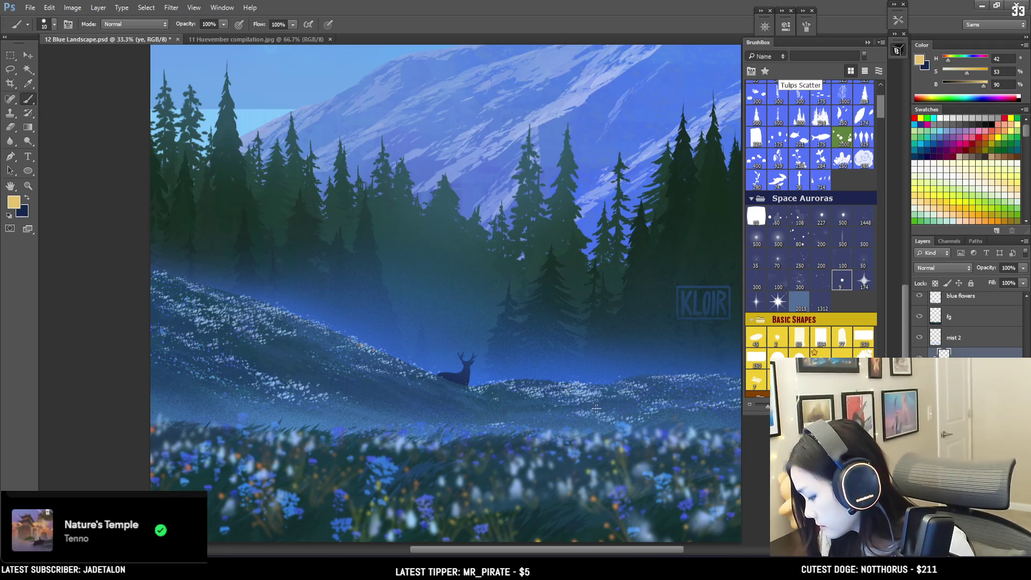
left_click_drag(599, 423, 449, 455)
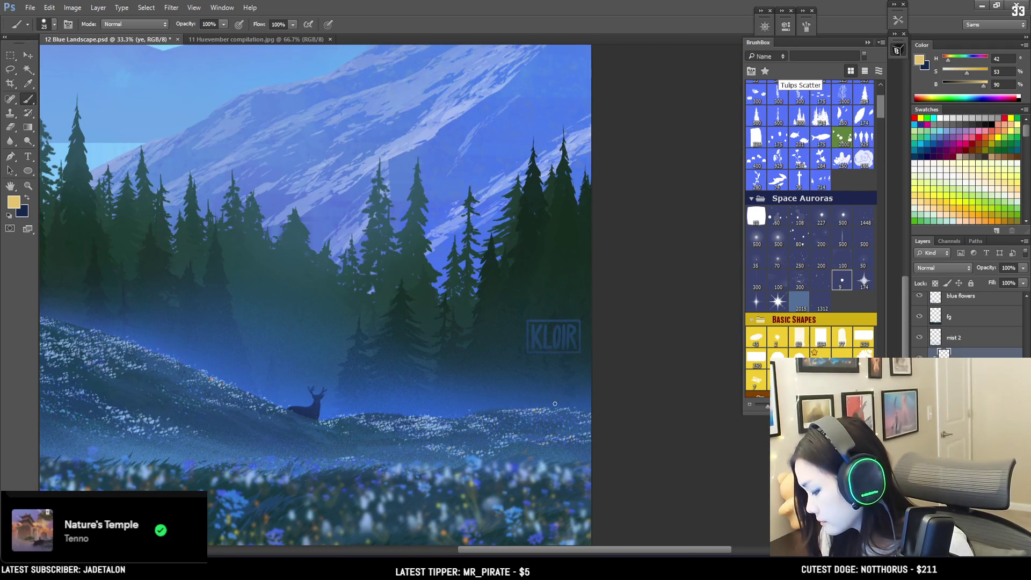
mouse_move(516, 413)
left_mouse_down()
mouse_move(542, 391)
mouse_move(633, 376)
left_mouse_up()
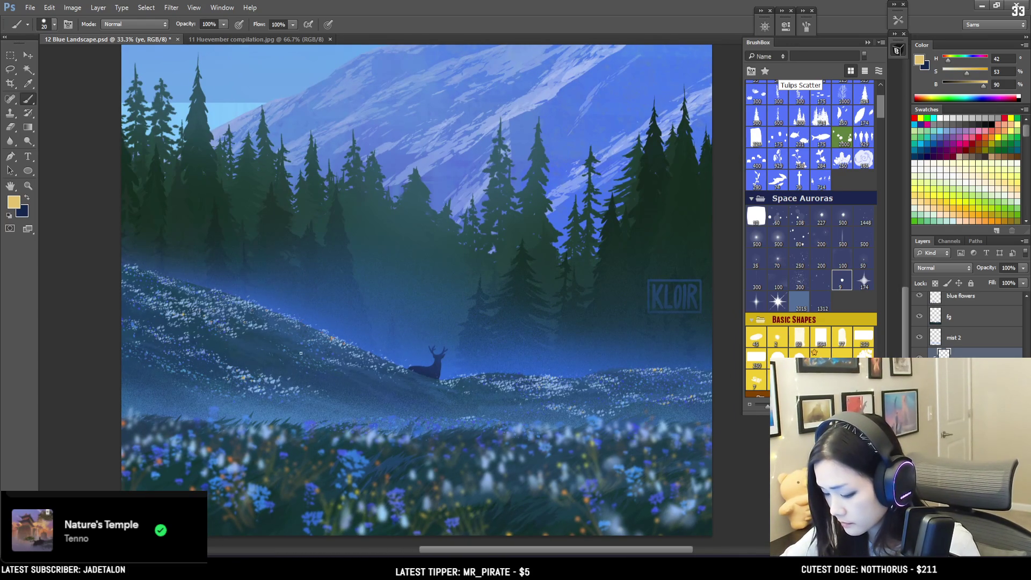
- Keep gold as the secondary colour, sample a brightened orange from the flowers, and paint the lower meadow
key("x")
left_click(231, 459, "alt")
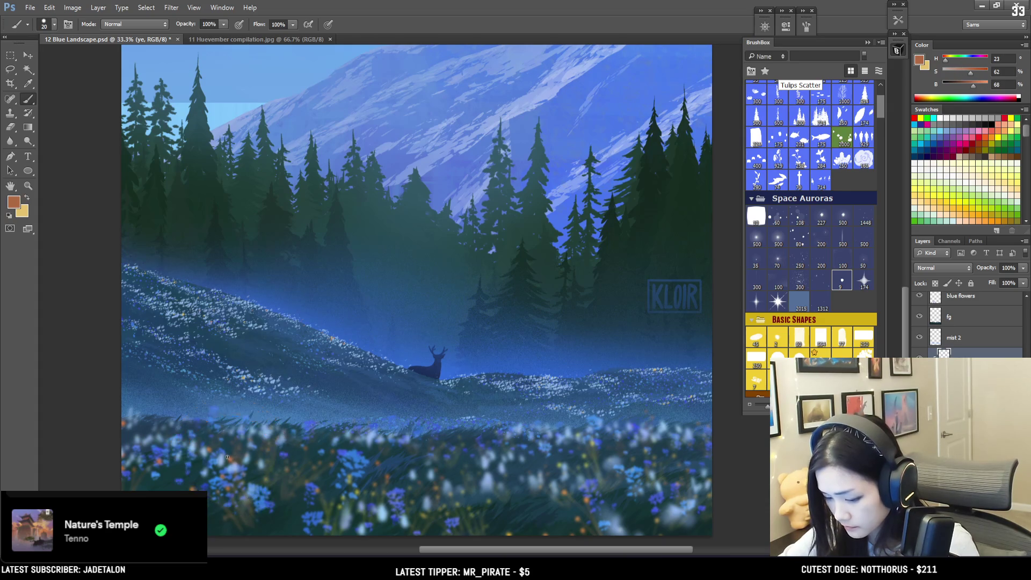
key("bracketleft")
left_click_drag(973, 86, 980, 85)
key("bracketleft")
key("bracketleft")
left_click_drag(161, 321, 141, 245)
key("bracketright")
key("bracketright")
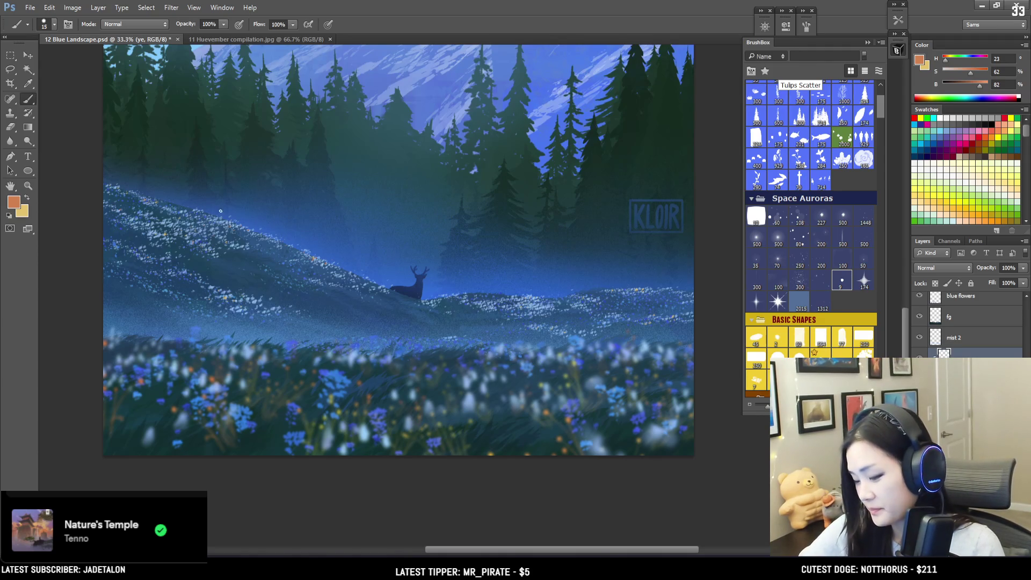
mouse_move(281, 240)
left_mouse_down()
mouse_move(224, 317)
mouse_move(145, 350)
left_mouse_up()
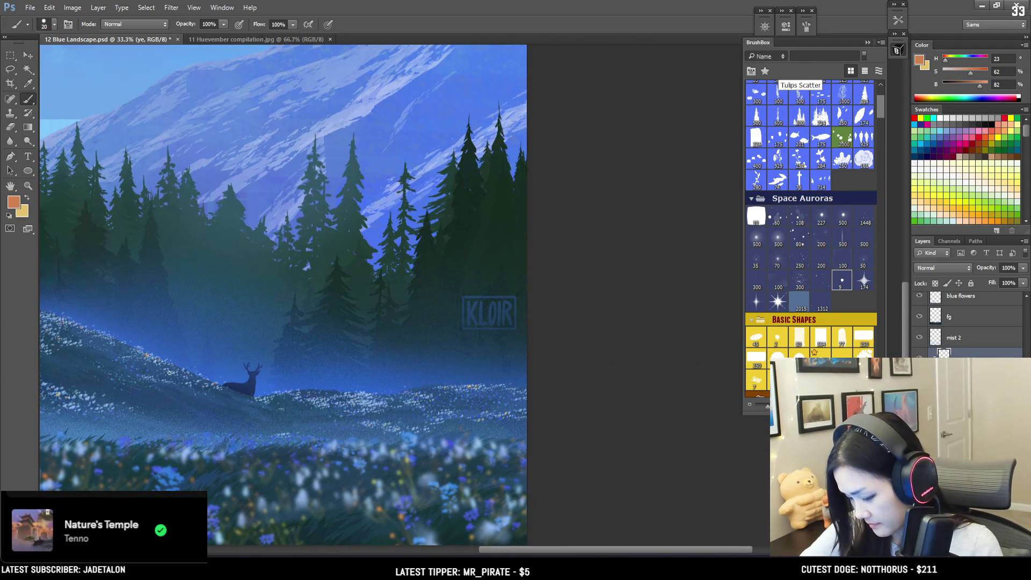
- Mix a warm red softened into light pink, then swap back to gold and zoom out
key("x")
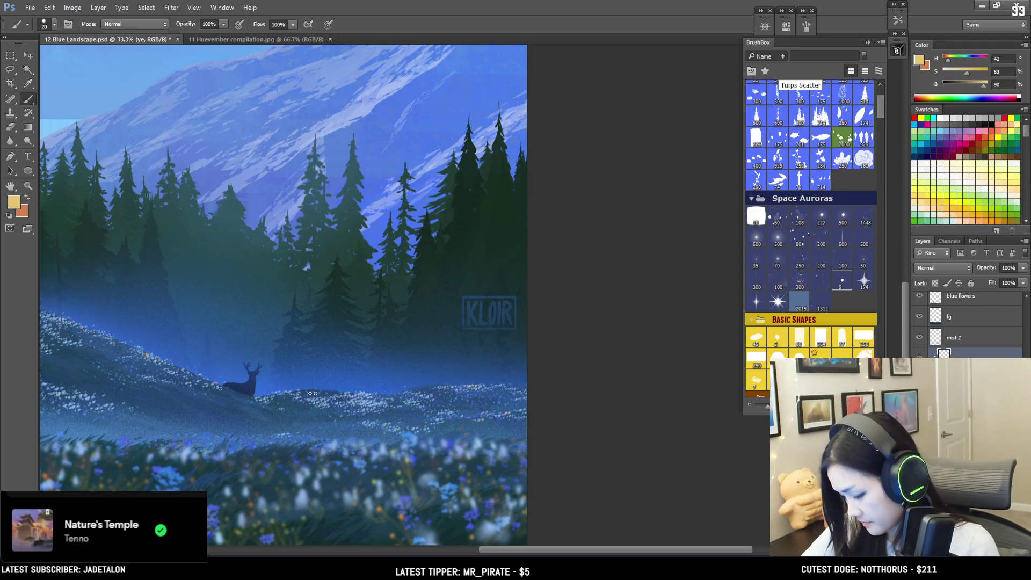
key("x")
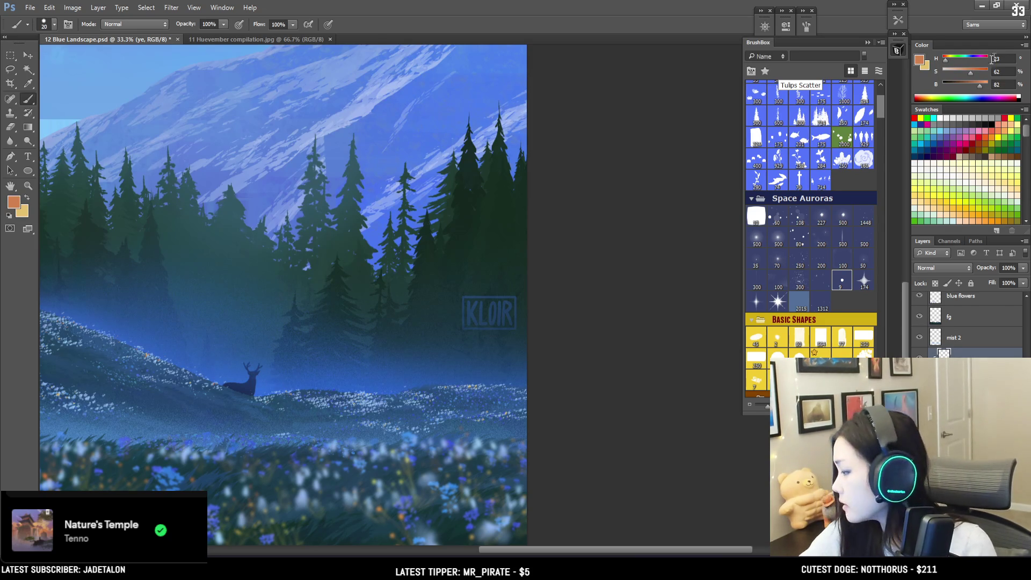
left_click_drag(981, 86, 983, 85)
left_click(945, 62)
key("bracketleft")
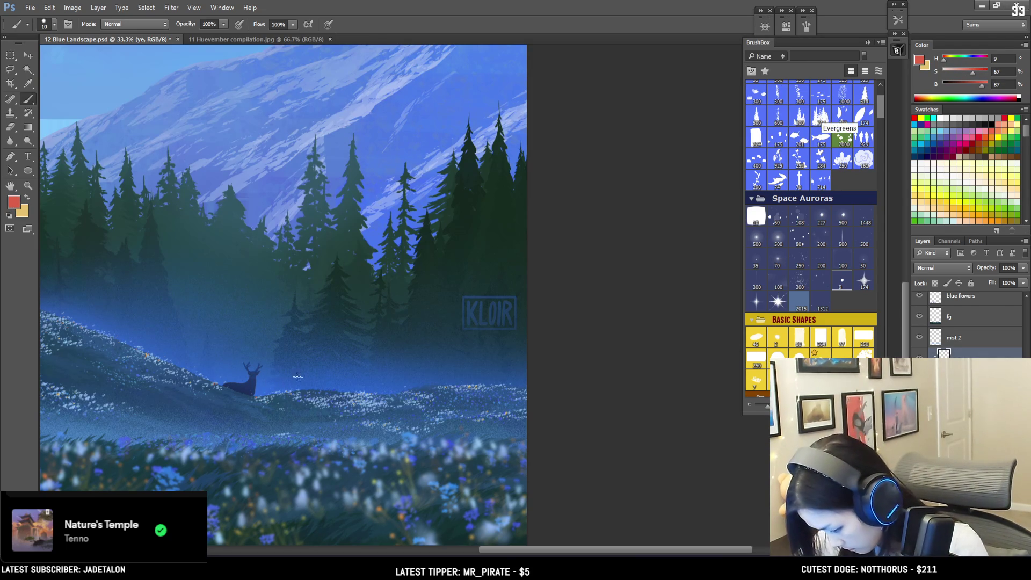
left_click_drag(973, 74, 964, 73)
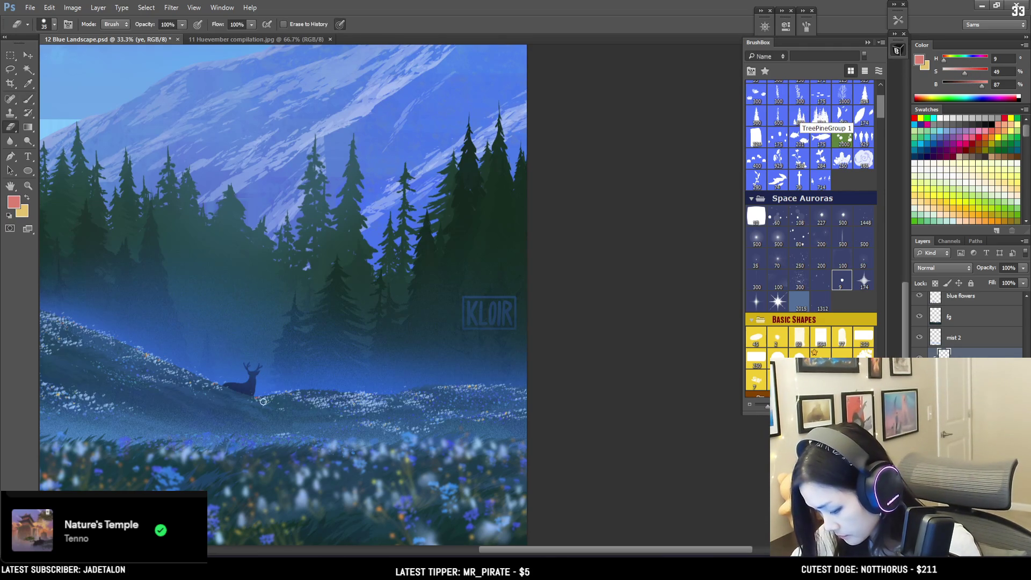
key("x")
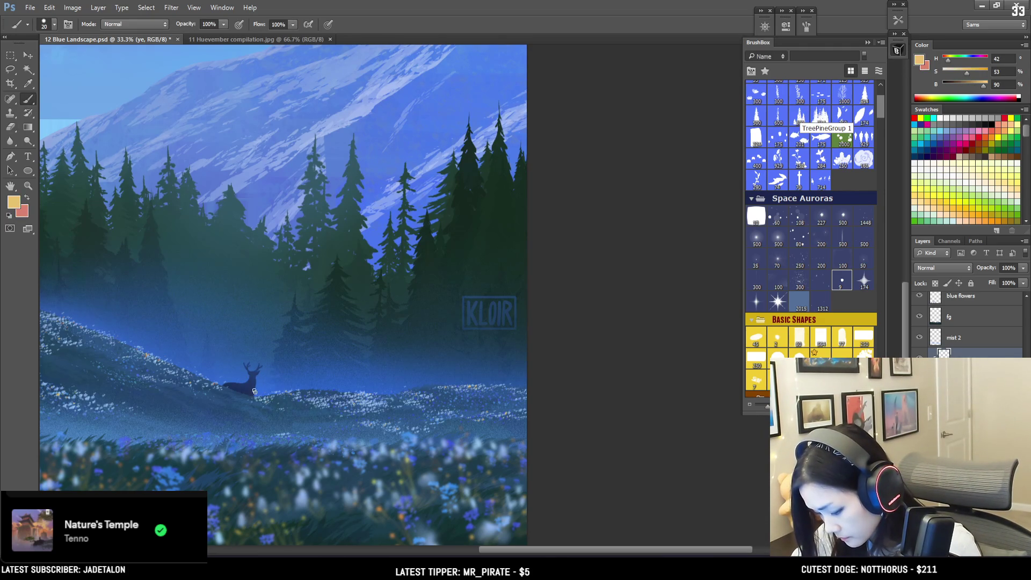
key("ctrl+minus")
key("ctrl+minus")
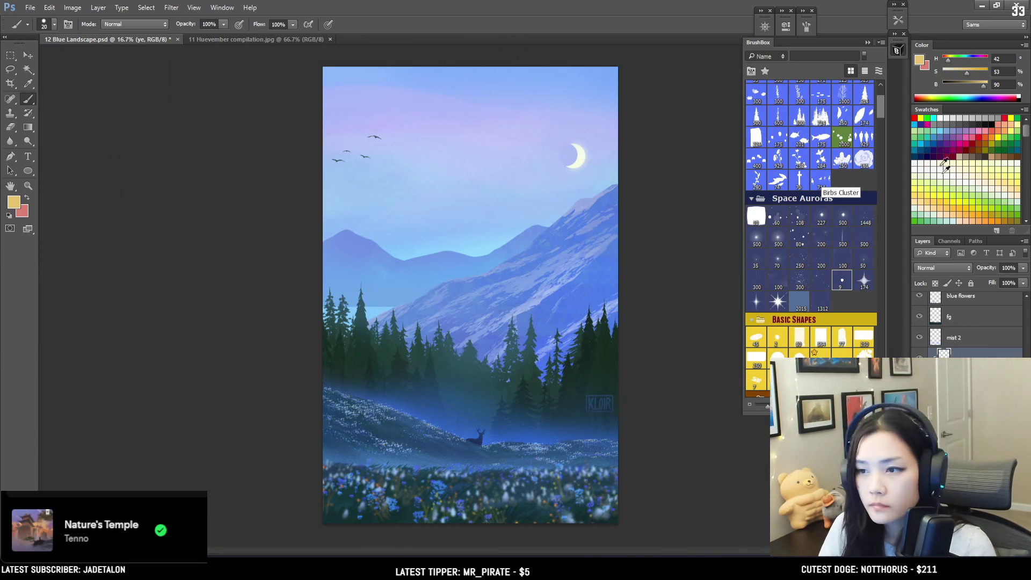
- Turn on Curves 2, toggling it to compare, and leave its purple tint visible
scroll(947, 310, "down", 3)
scroll(947, 310, "up", 1)
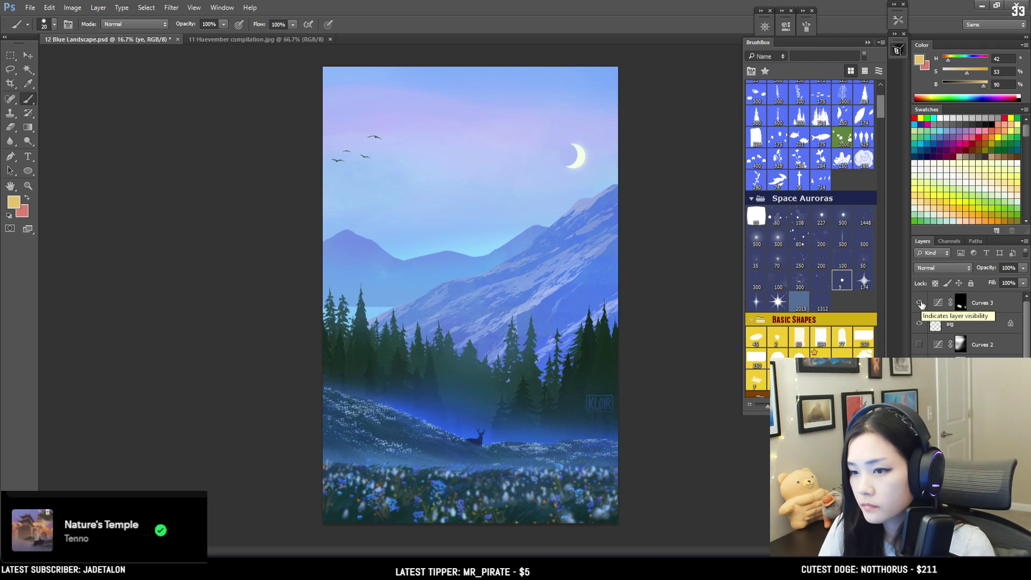
left_click(920, 345)
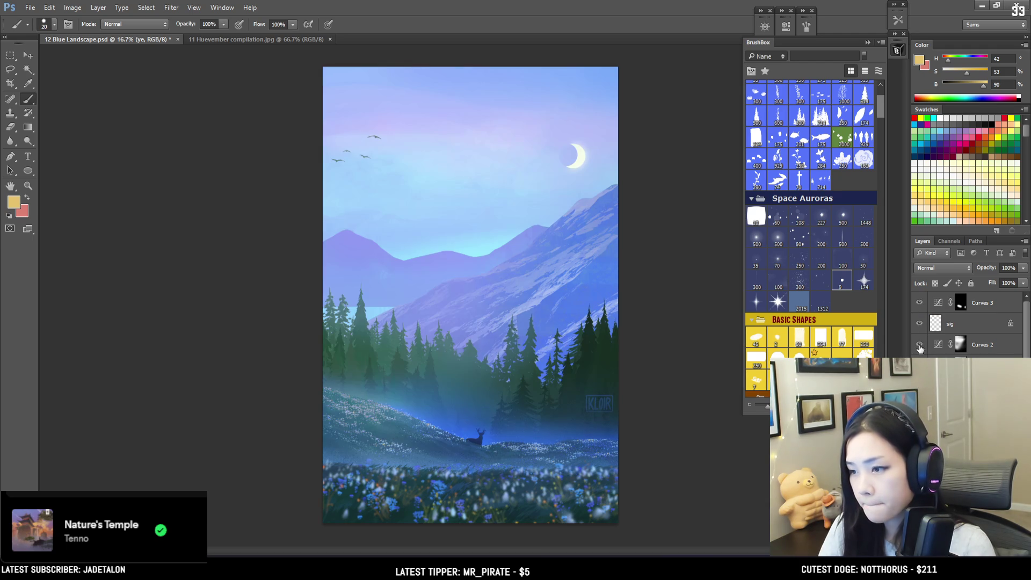
left_click(919, 345)
left_click(919, 345)
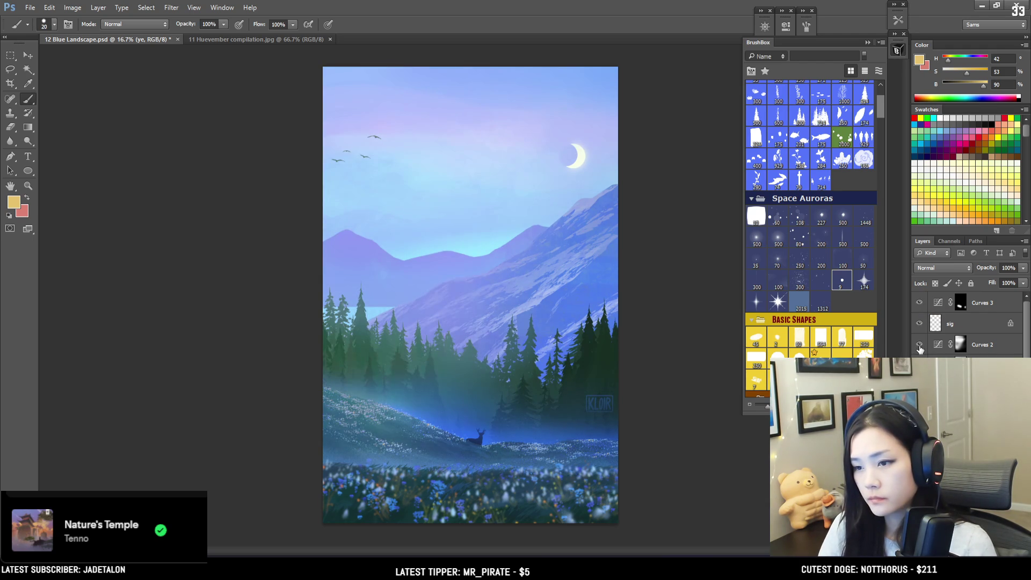
left_click(920, 345)
left_click(919, 346)
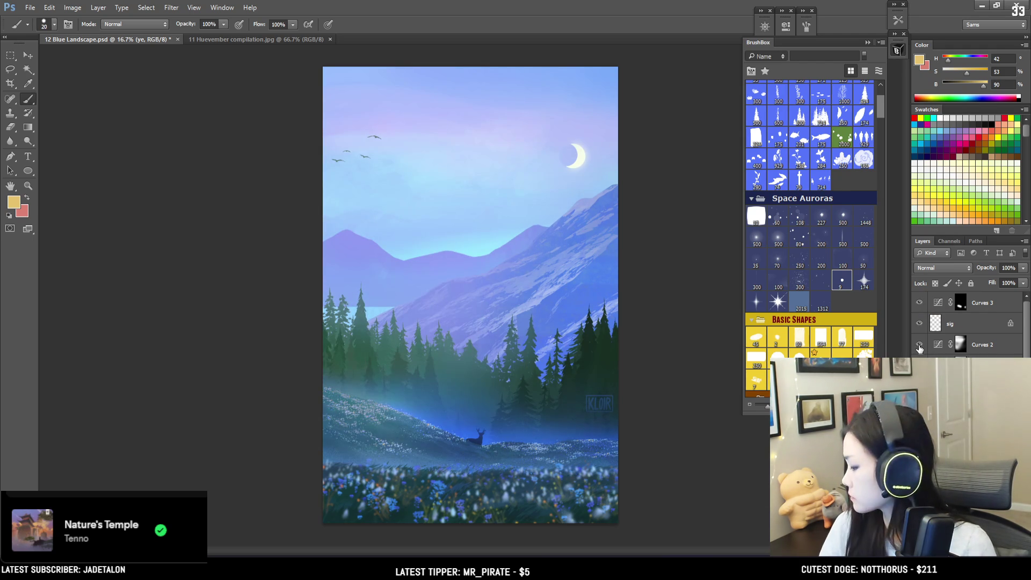
- Turn on Curves 1, then check the painting in grayscale and mirrored horizontally
scroll(920, 344, "down", 1)
left_click(920, 324)
left_click(920, 324)
left_click(920, 324)
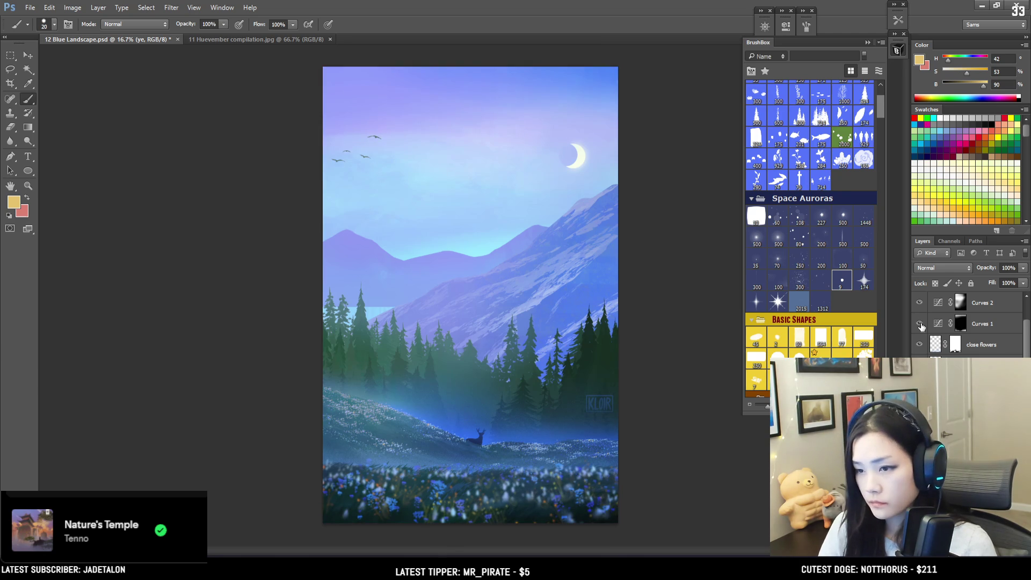
key("ctrl+y")
key("ctrl+y")
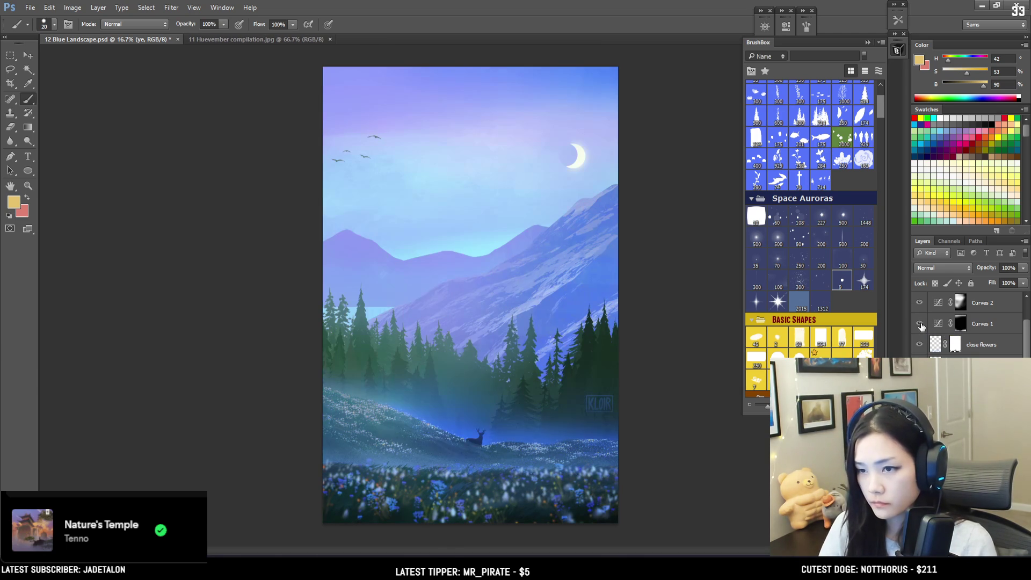
key("ctrl+shift+h")
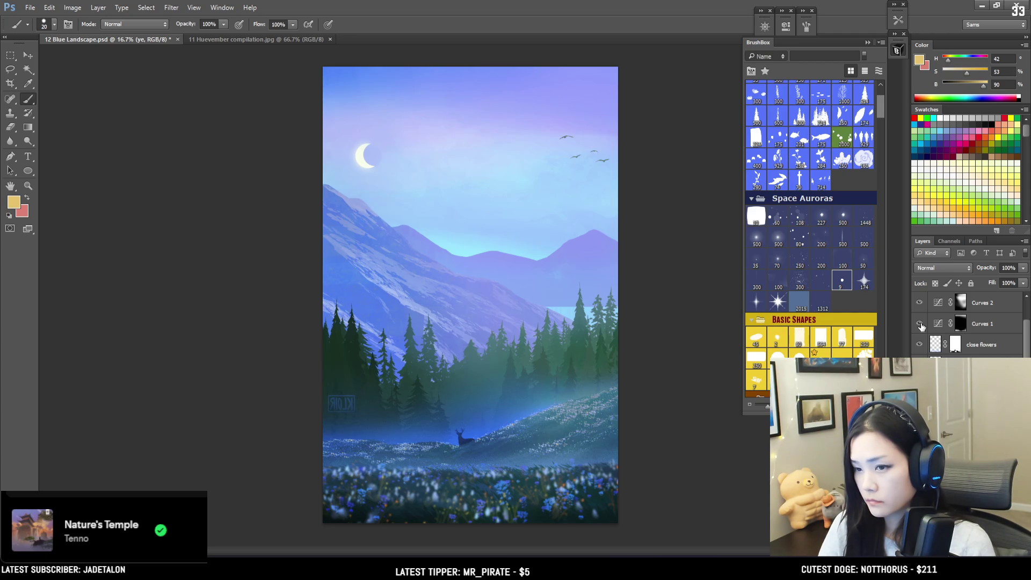
- Compare the painting with and without Curves 1, leave it visible, and mirror the canvas again
left_click(920, 324)
left_click(920, 324)
left_click(920, 324)
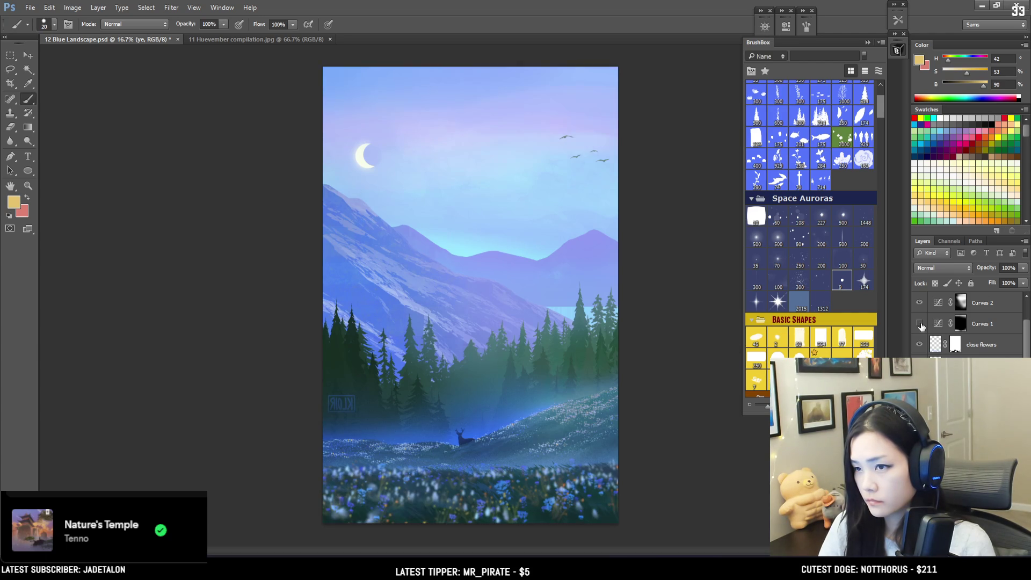
left_click(920, 324)
left_click(920, 323)
left_click(920, 324)
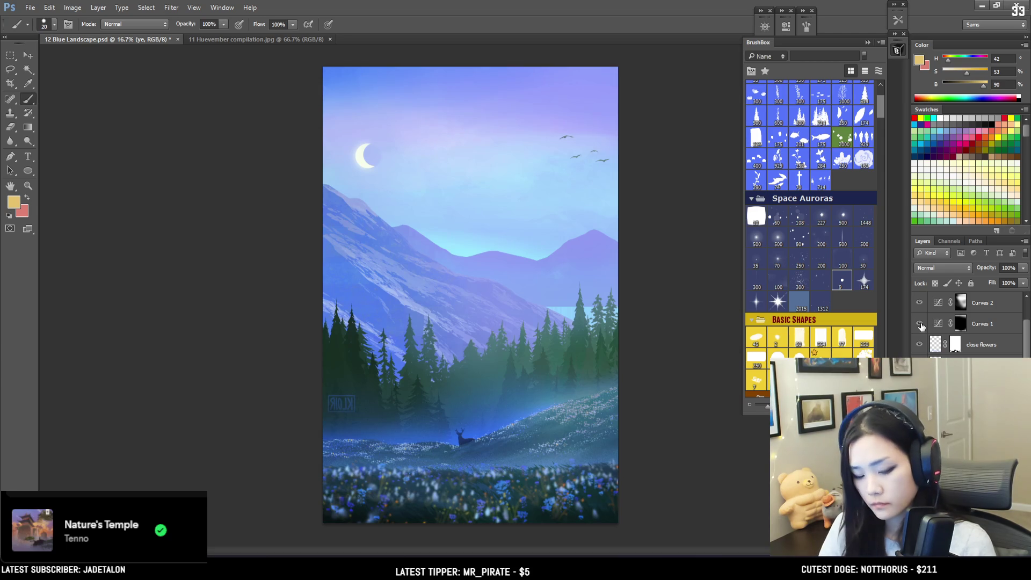
key("ctrl+shift+h")
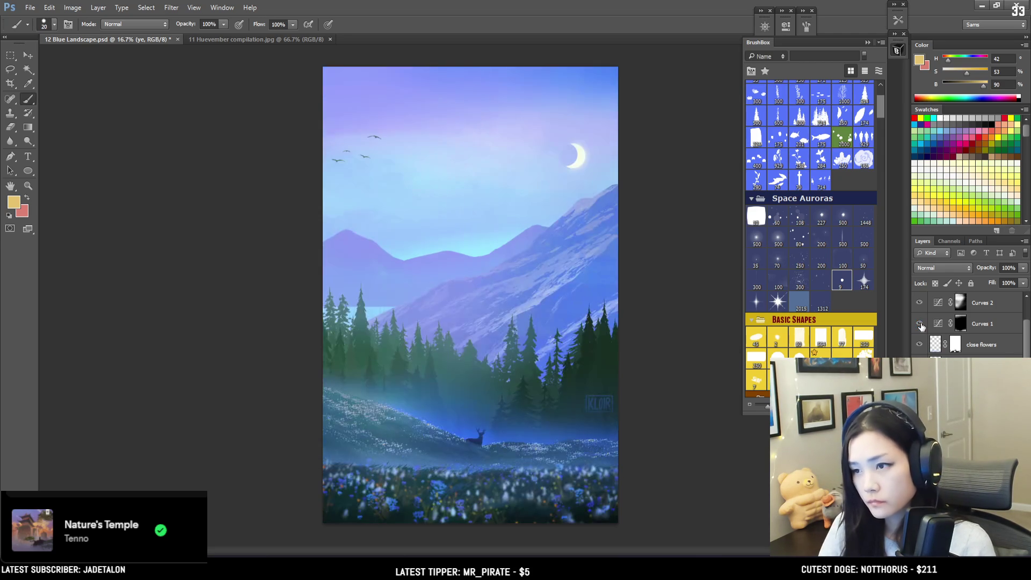
scroll(967, 322, "down", 3)
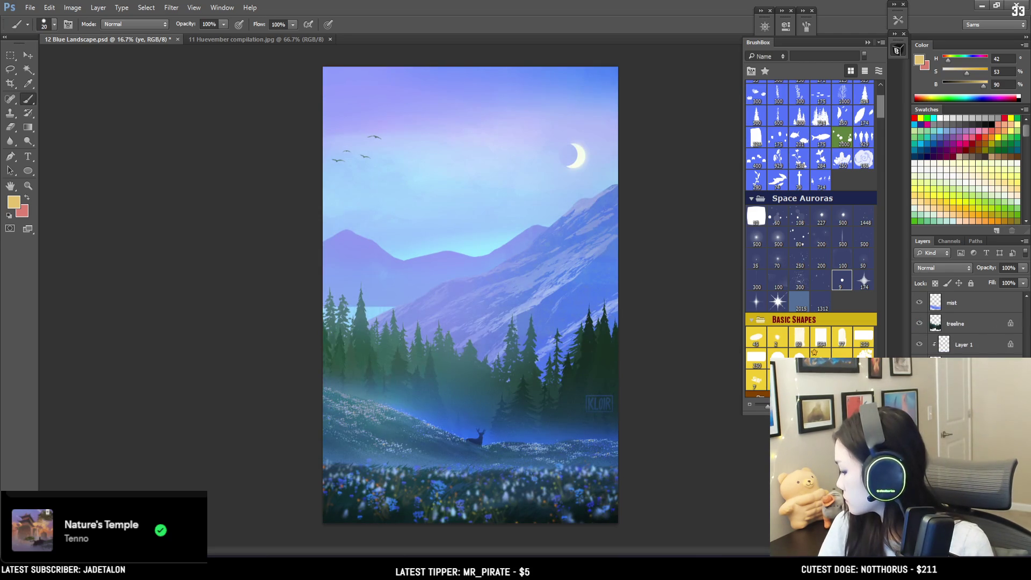
- Move the flock of birds toward the centre of the sky
key("v")
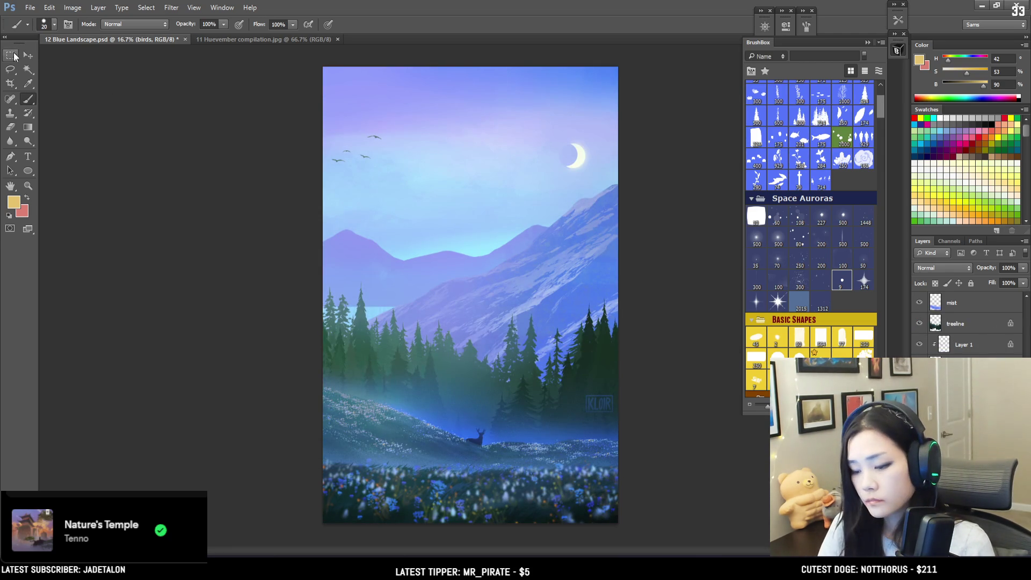
left_click_drag(454, 250, 524, 327)
mouse_move(493, 270)
left_mouse_down()
mouse_move(551, 269)
mouse_move(544, 293)
mouse_move(550, 257)
mouse_move(612, 205)
mouse_move(615, 237)
mouse_move(439, 243)
mouse_move(479, 252)
mouse_move(488, 264)
mouse_move(382, 220)
mouse_move(417, 251)
mouse_move(444, 231)
left_mouse_up()
- Scale the birds to about 70% and place them lower, just above the mountain ridge
key("ctrl+t")
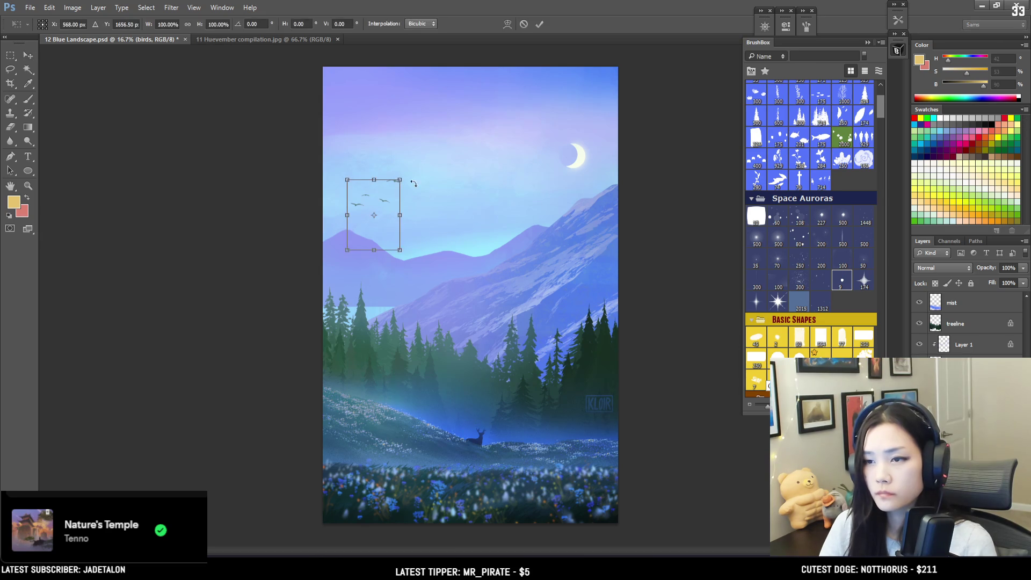
left_click_drag(402, 177, 393, 190)
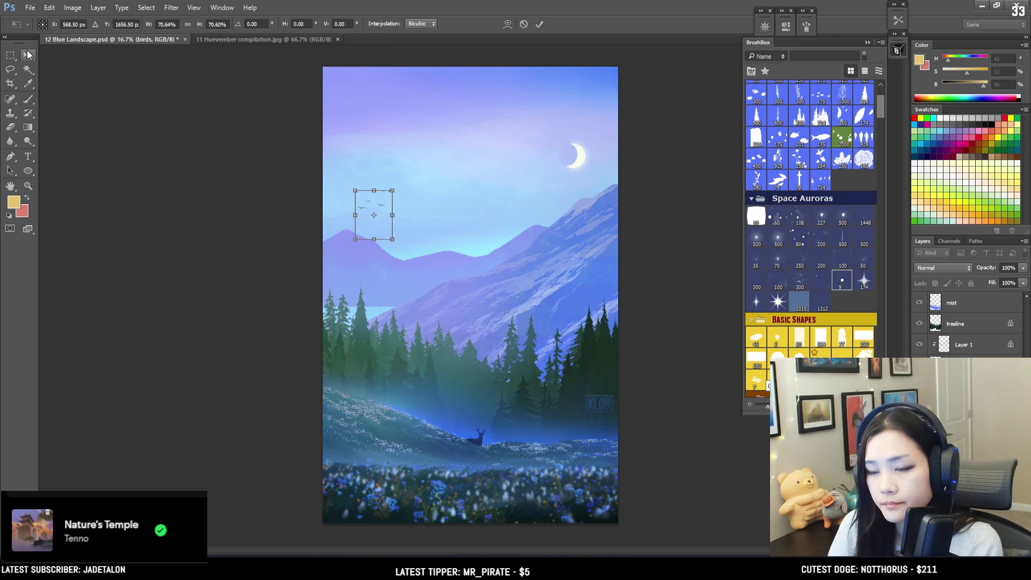
key("Return")
left_click_drag(346, 163, 379, 200)
mouse_move(448, 208)
left_mouse_down()
mouse_move(470, 196)
mouse_move(440, 204)
mouse_move(449, 206)
left_mouse_up()
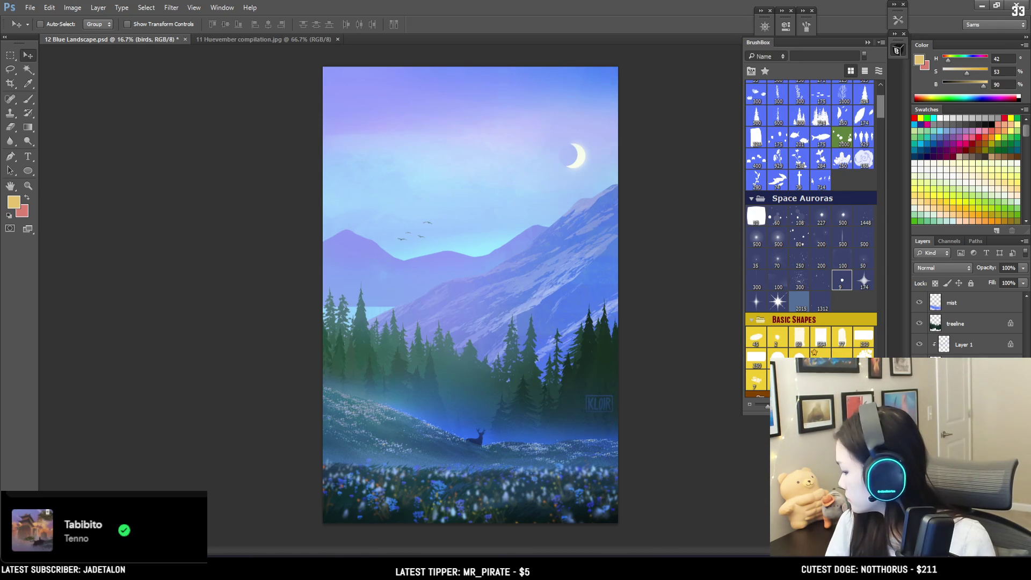
key("alt+bracketleft")
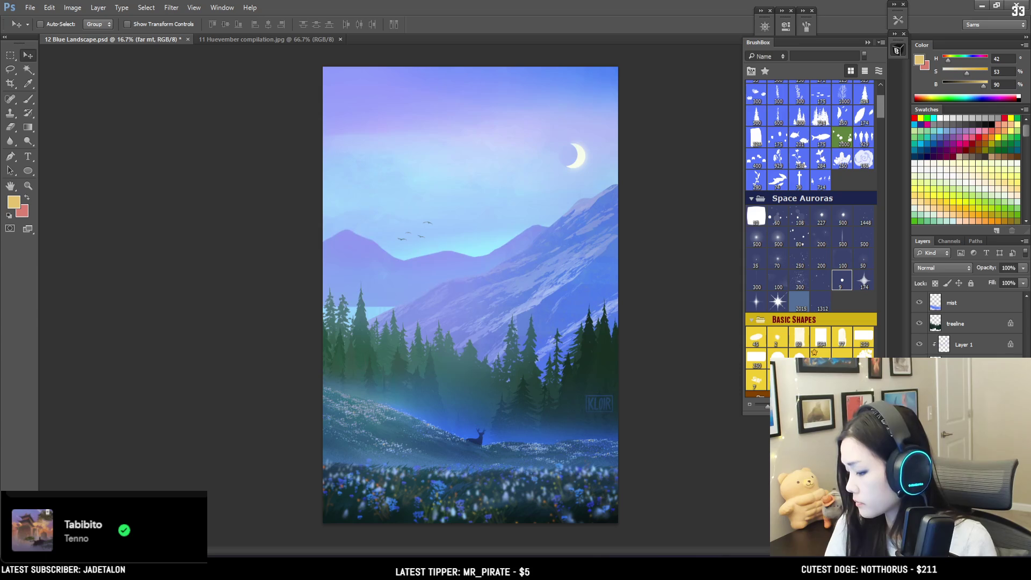
- Duplicate the far mt layer and select the shape of the far mountains
key("alt+bracketleft")
key("alt")
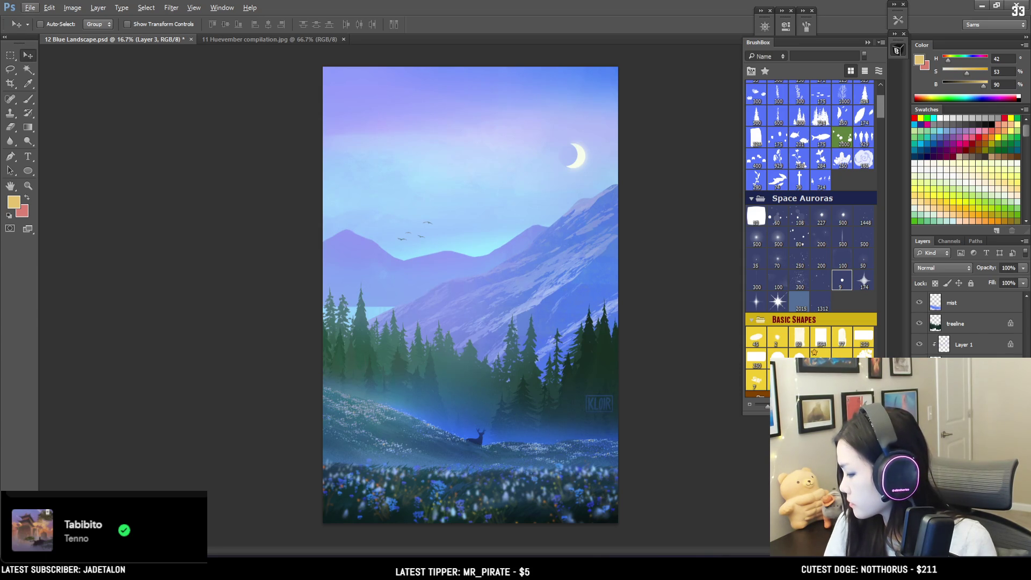
key("alt+bracketright")
key("ctrl+j")
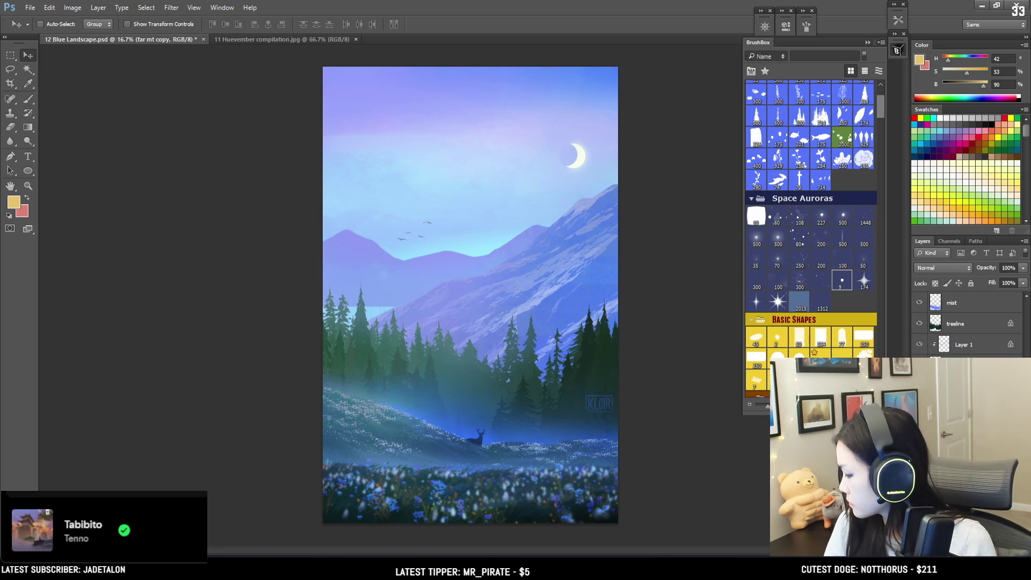
key("ctrl+shift+d")
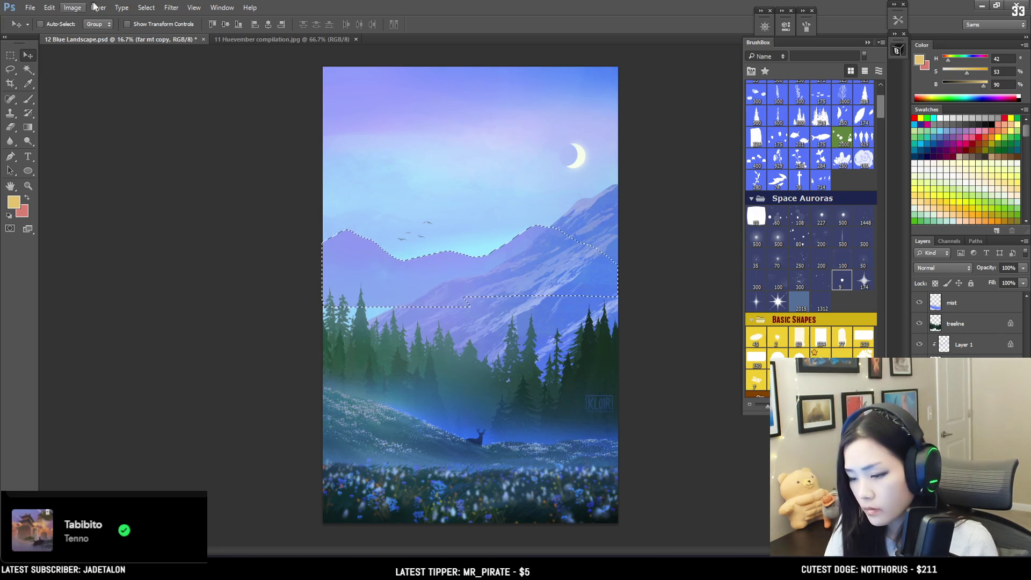
- Apply 14.21% Gaussian Add Noise to the far mountain copy, then deselect and zoom out
left_click(172, 8)
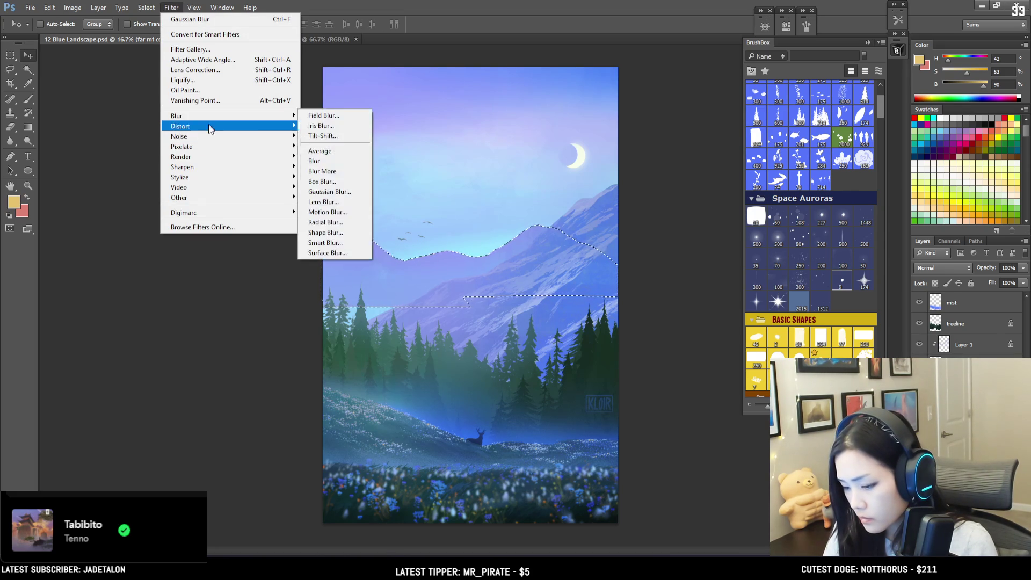
mouse_move(215, 136)
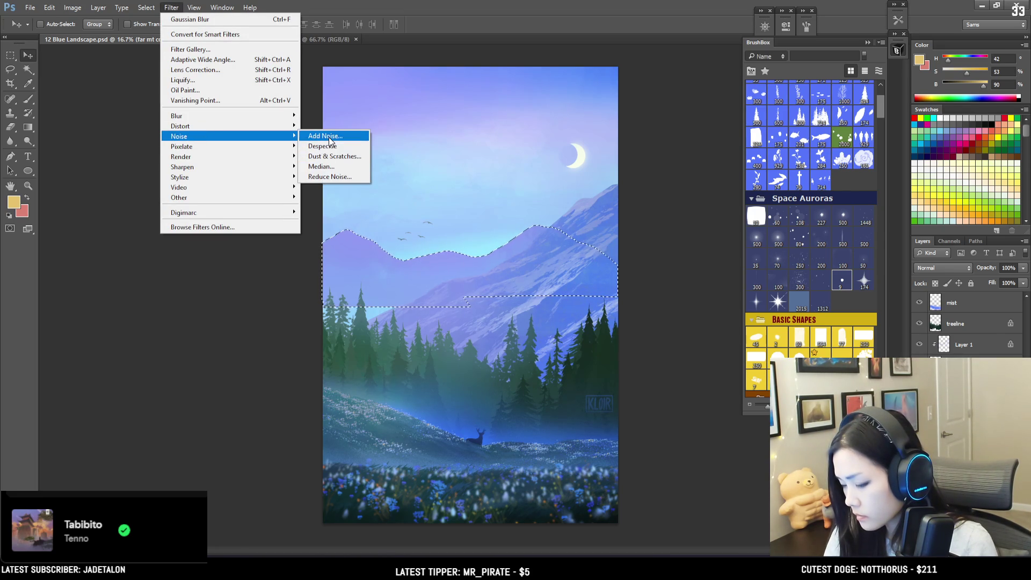
left_click(330, 137)
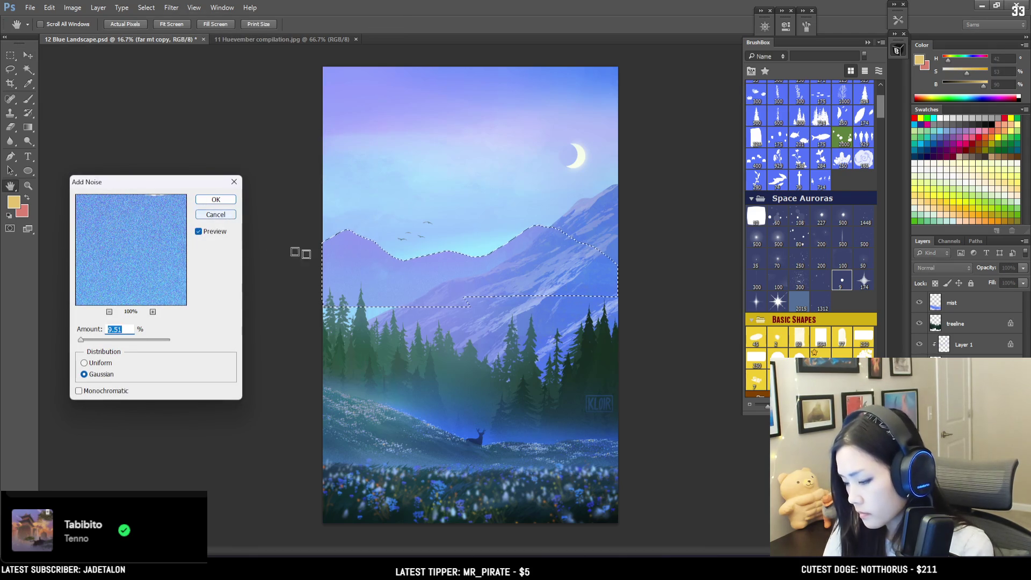
left_click(386, 271, "ctrl")
left_click(386, 271, "ctrl")
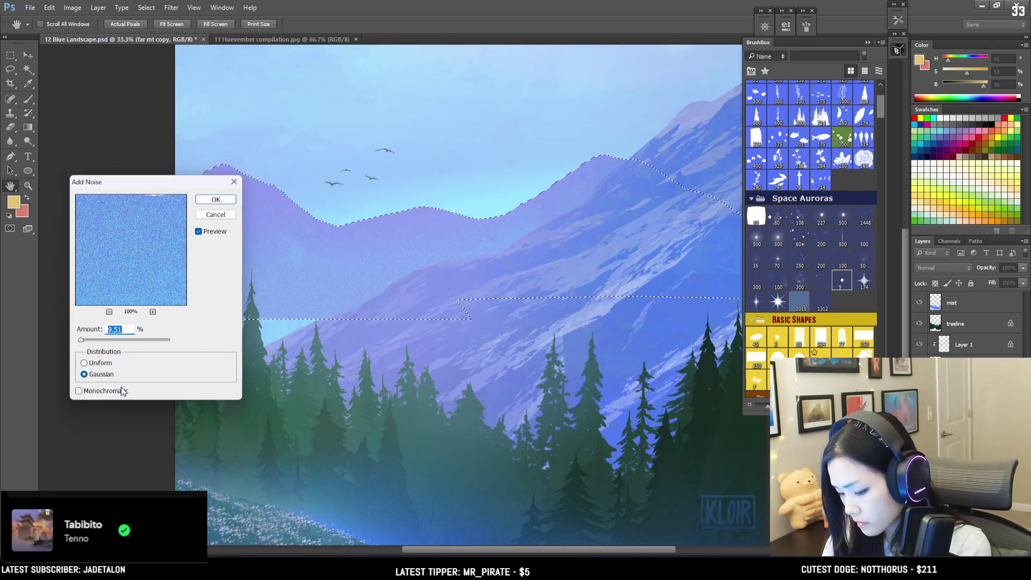
left_click_drag(81, 340, 82, 341)
mouse_move(453, 294)
left_mouse_down()
mouse_move(498, 352)
mouse_move(446, 436)
mouse_move(593, 399)
left_mouse_up()
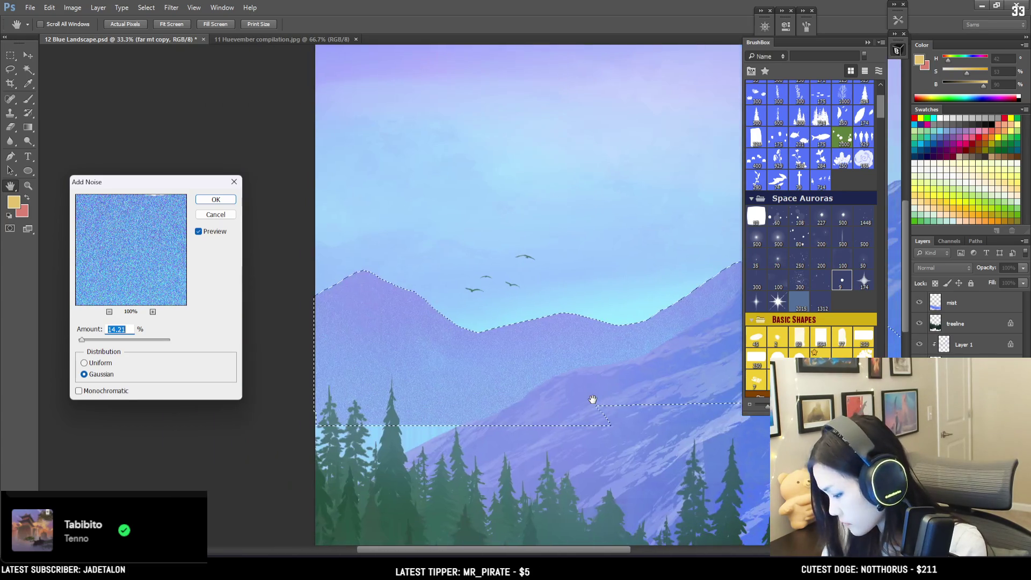
left_click(214, 202)
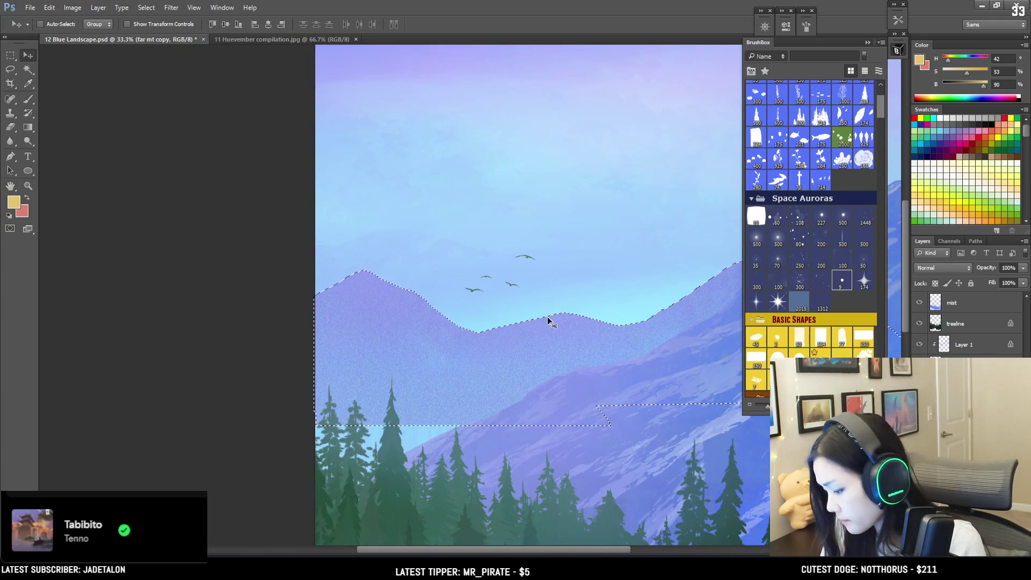
key("ctrl+d")
key("e")
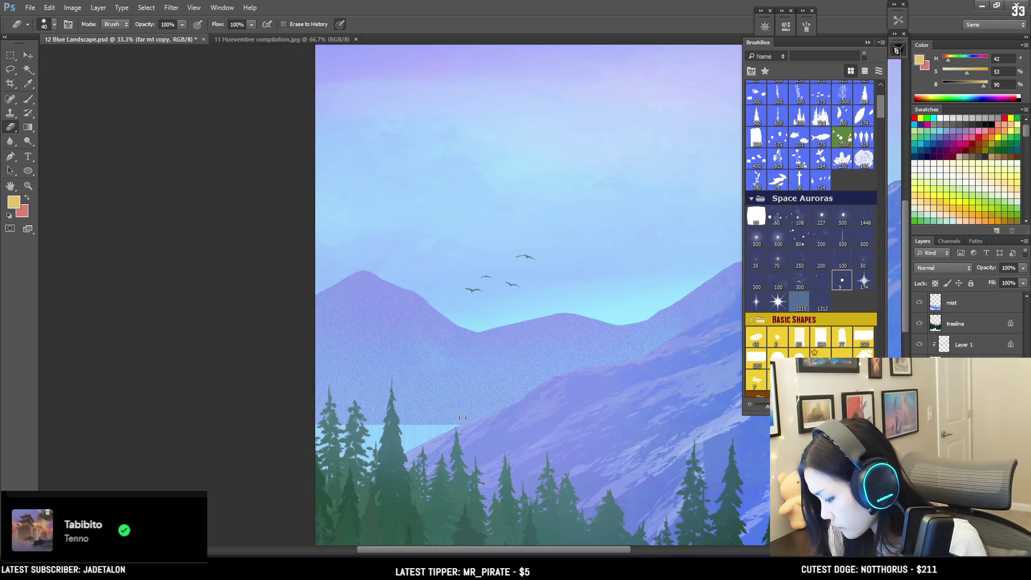
key("ctrl+minus")
key("ctrl+minus")
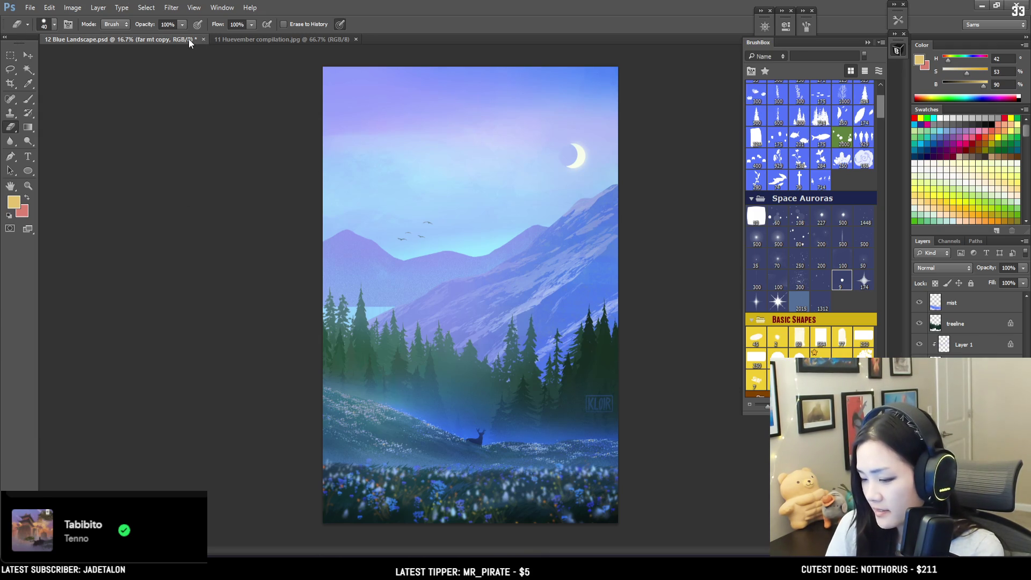
- Close the 11 Huevember compilation.jpg tab and select Layer 1 in Blue Landscape
left_click(240, 41)
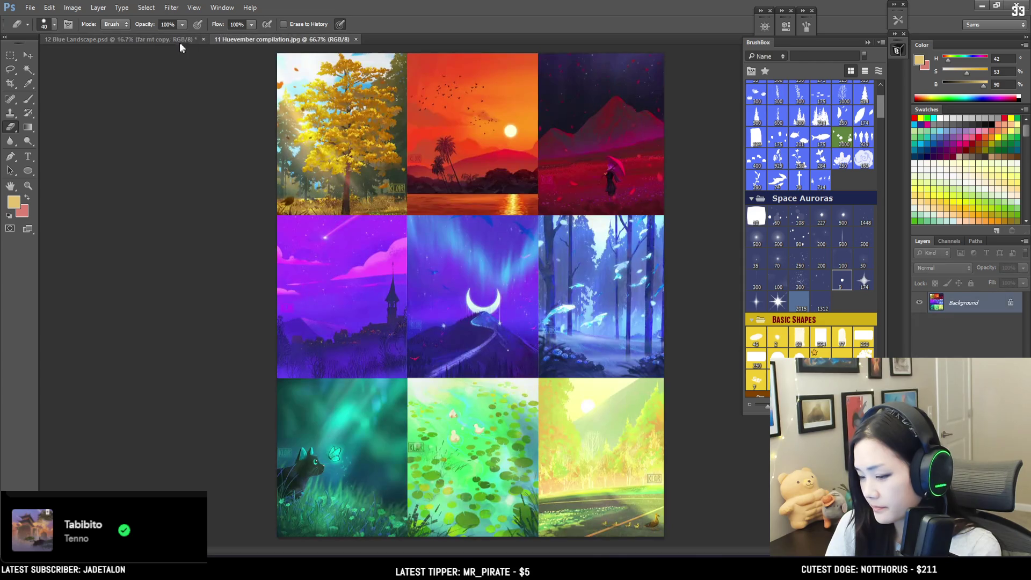
left_click(356, 39)
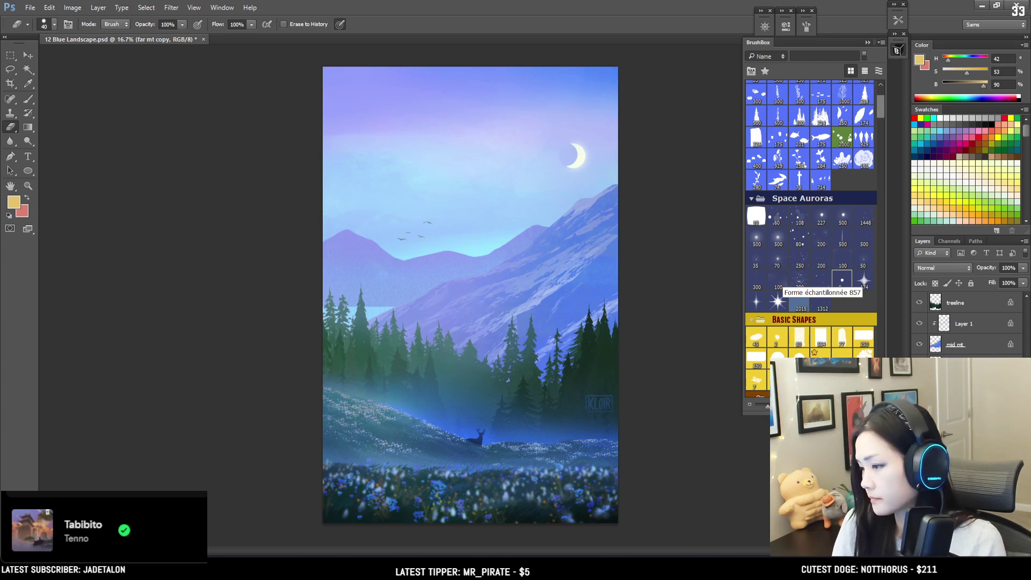
left_click(934, 325)
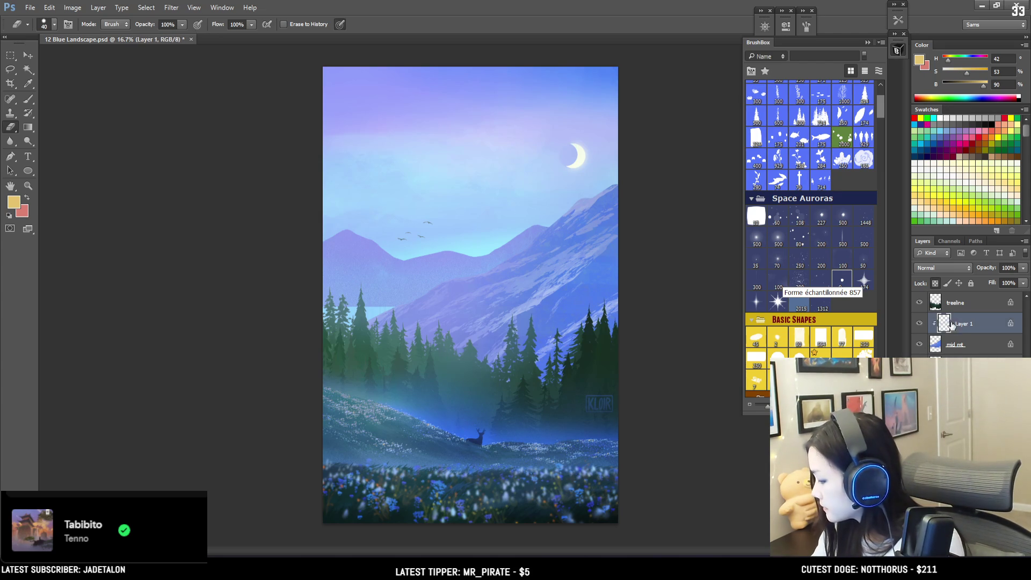
- Add a new layer clipped to Layer 1, rename Layer 1 to 'snow', and target the new layer
key("ctrl+plus")
key("ctrl+shift+alt+n")
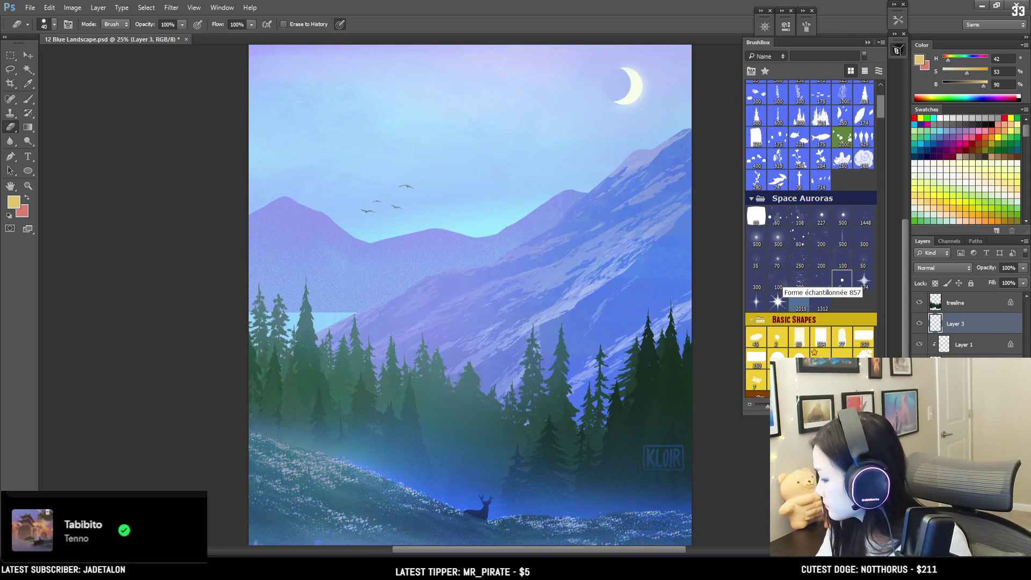
left_click(967, 330, "alt")
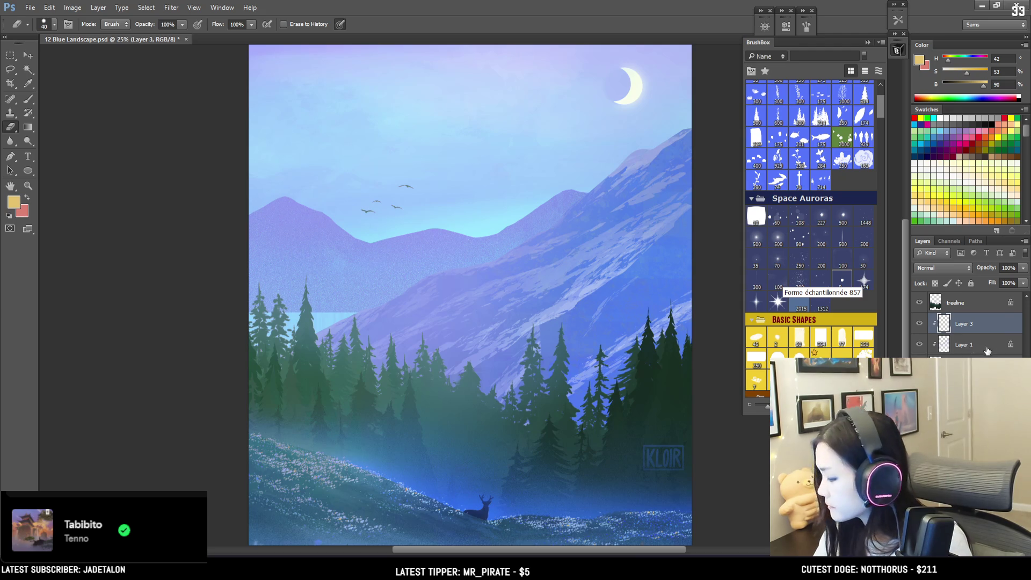
double_click(967, 345)
type("snow")
key("Return")
left_click(960, 322)
- Choose the 45 px hard round brush and mix a bright teal from a sampled mountain blue
key("ctrl+plus")
left_click_drag(879, 107, 879, 110)
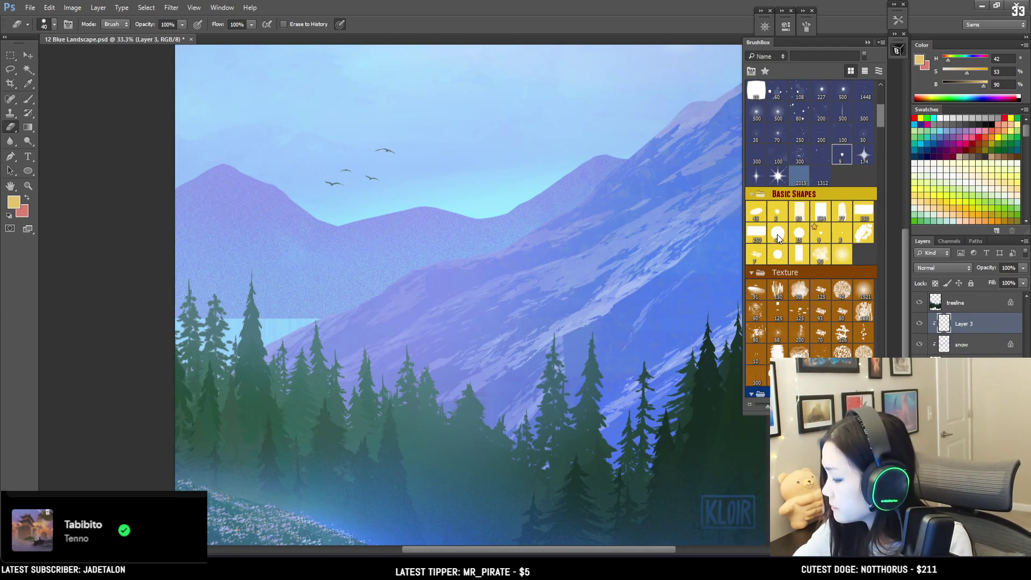
left_click(778, 233)
key("ctrl+plus")
key("ctrl+plus")
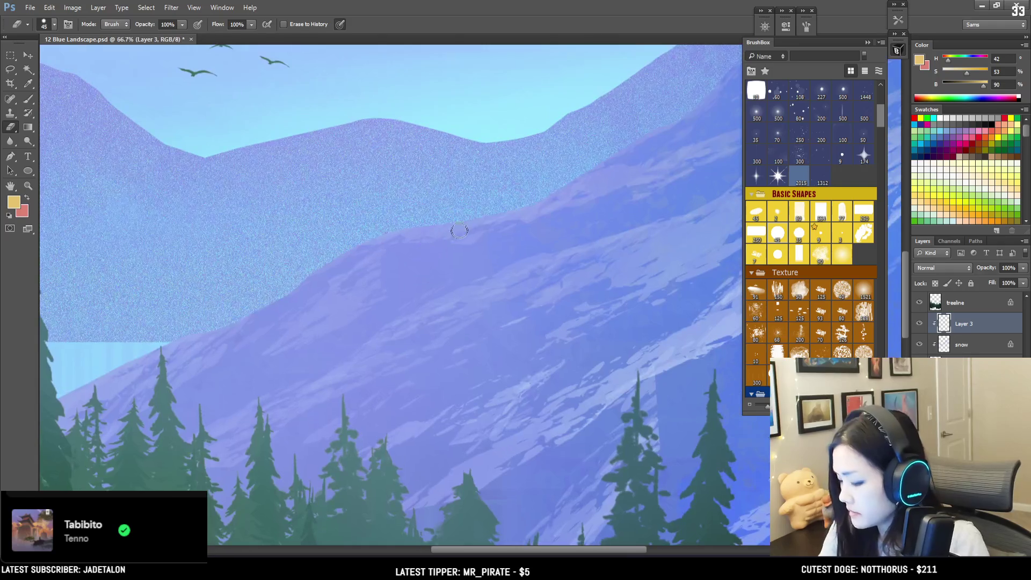
mouse_move(288, 373)
left_mouse_down()
mouse_move(433, 302)
mouse_move(237, 387)
left_mouse_up()
key("b")
left_click(531, 173, "alt")
mouse_move(969, 61)
left_mouse_down()
mouse_move(988, 86)
mouse_move(969, 60)
left_mouse_up()
left_click(971, 71)
- Shrink the round brush to about size 10 and shift the colour to cyan
key("bracketleft")
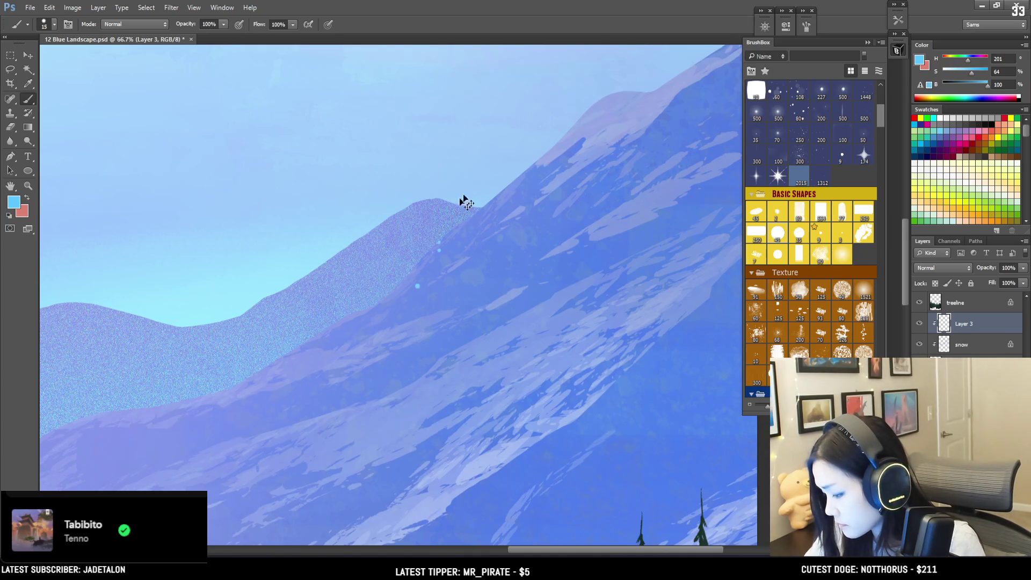
left_click(783, 233)
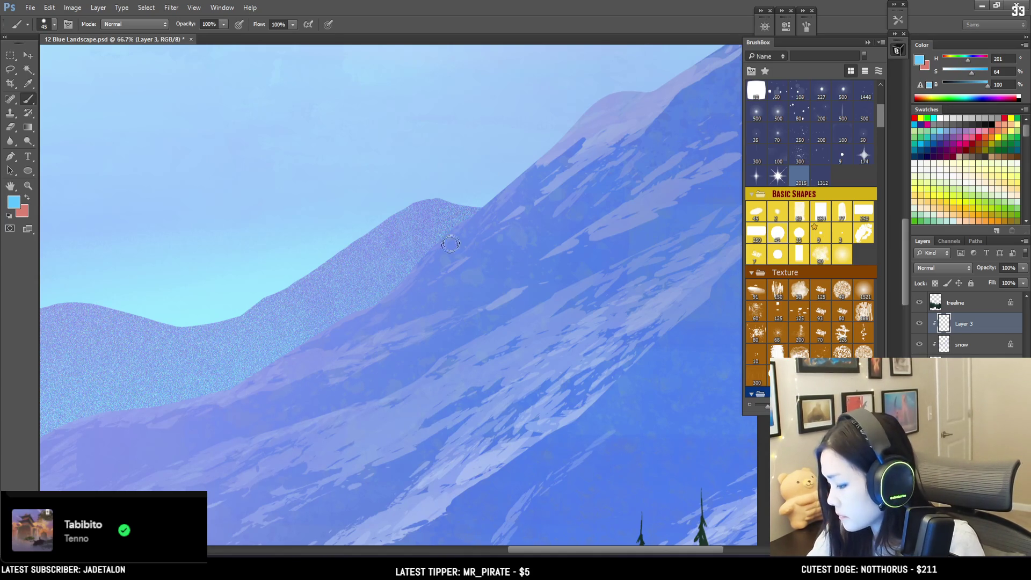
key("bracketleft")
key("bracketleft")
key("bracketleft")
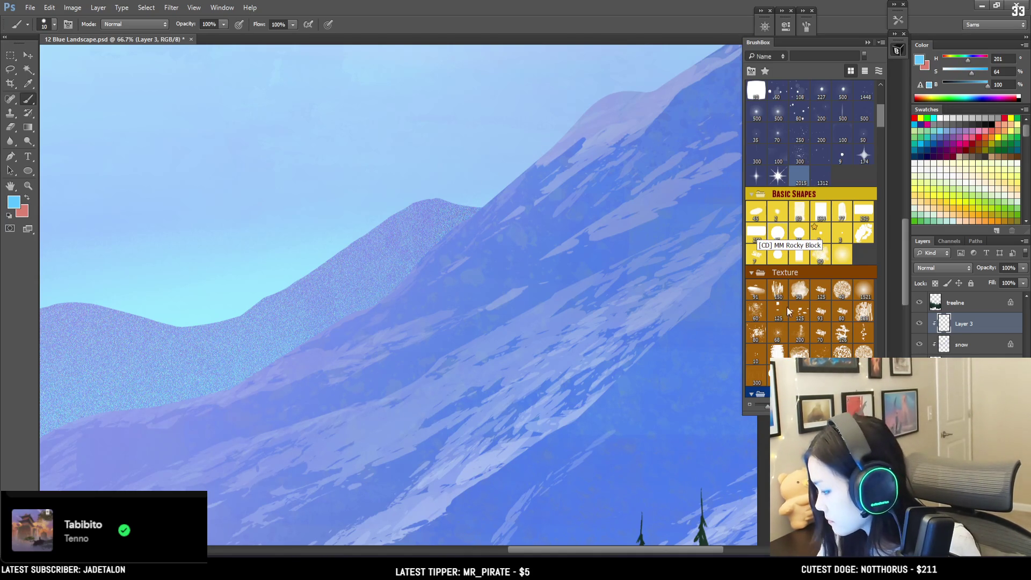
scroll(816, 207, "down", 5)
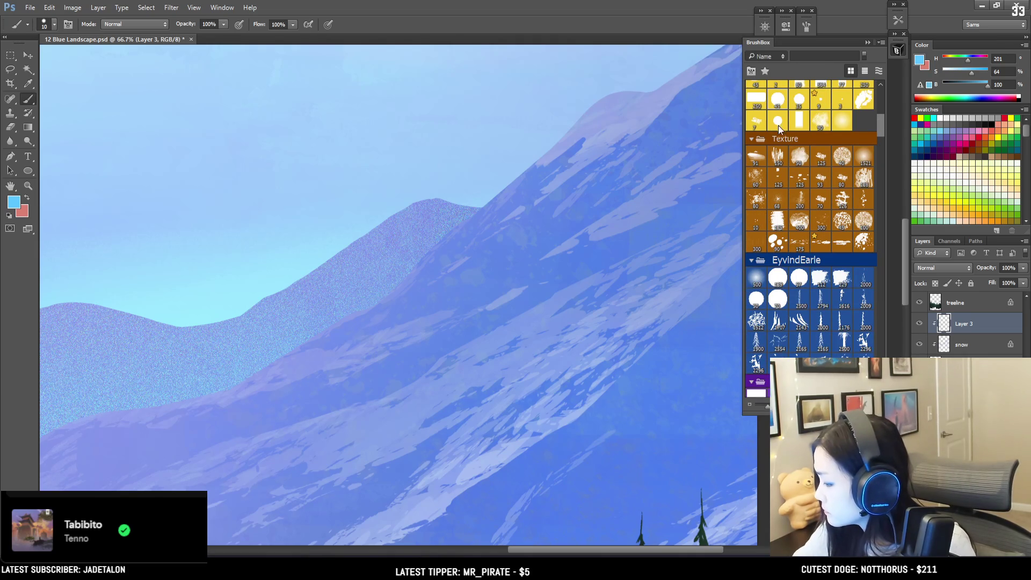
left_click(777, 124)
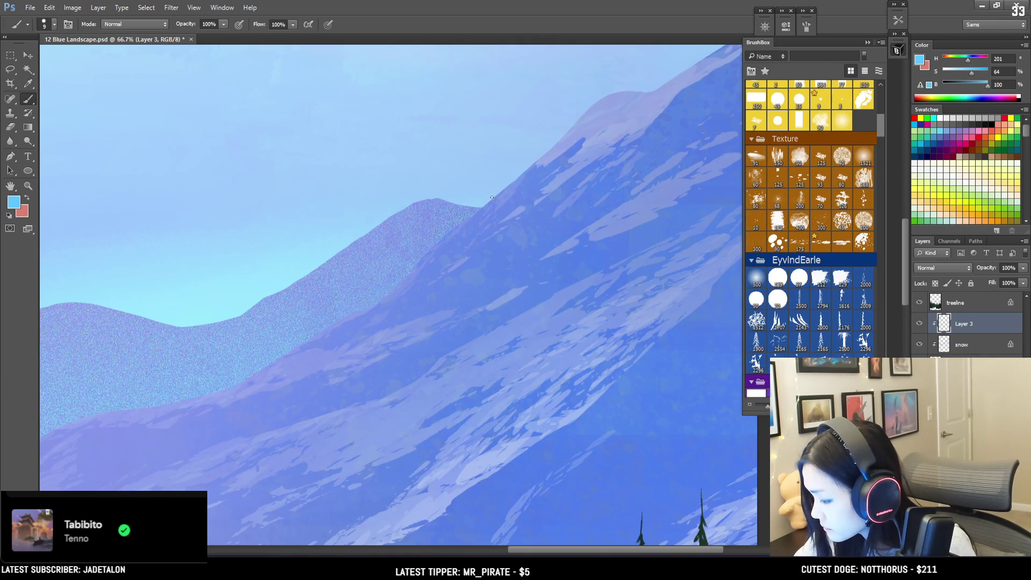
left_click(966, 60)
key("ctrl+minus")
key("ctrl+minus")
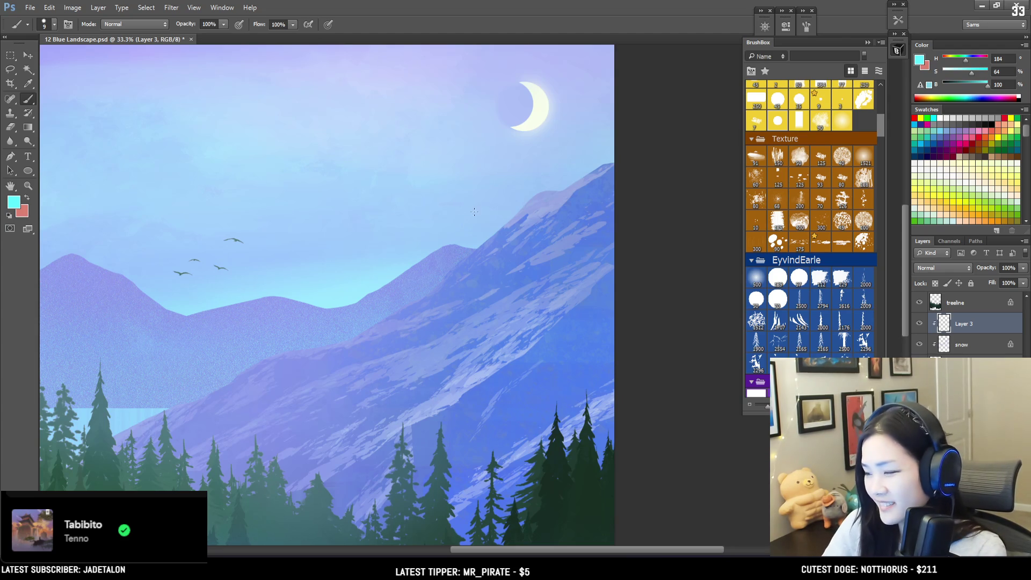
key("ctrl+minus")
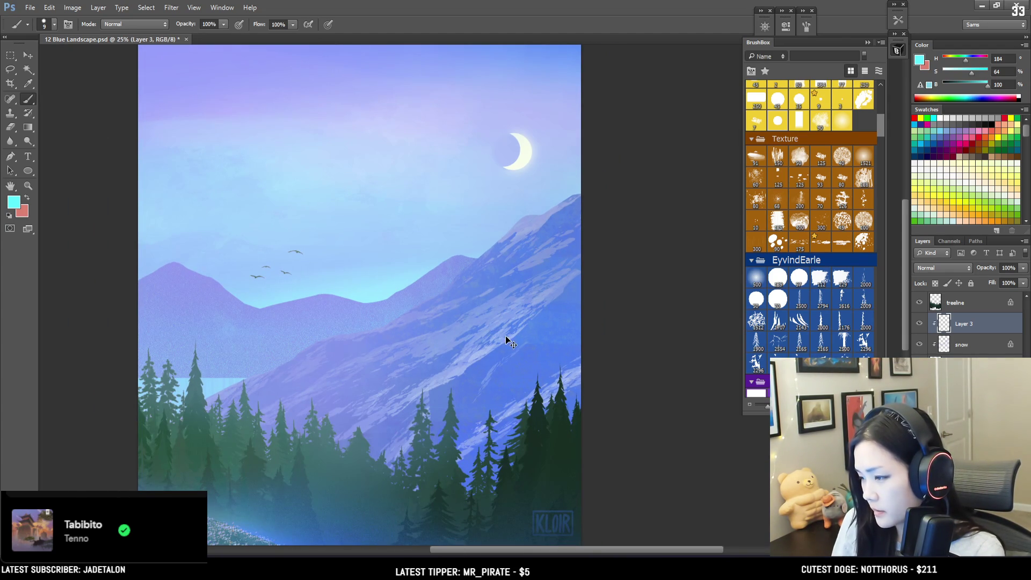
key("ctrl+plus")
- Paint a thin cyan rim light along the ridge with a size-15 brush, redoing a too-bright stroke
mouse_move(516, 346)
left_mouse_down()
mouse_move(525, 403)
mouse_move(516, 369)
left_mouse_up()
key("ctrl+plus")
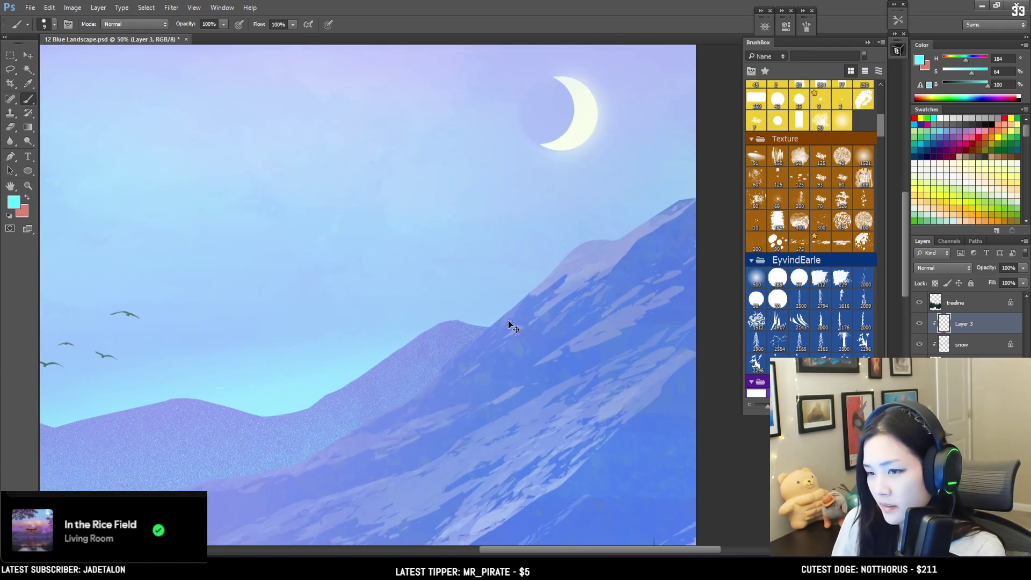
key("ctrl+plus")
key("bracketright")
left_click_drag(484, 349, 475, 355)
key("ctrl+z")
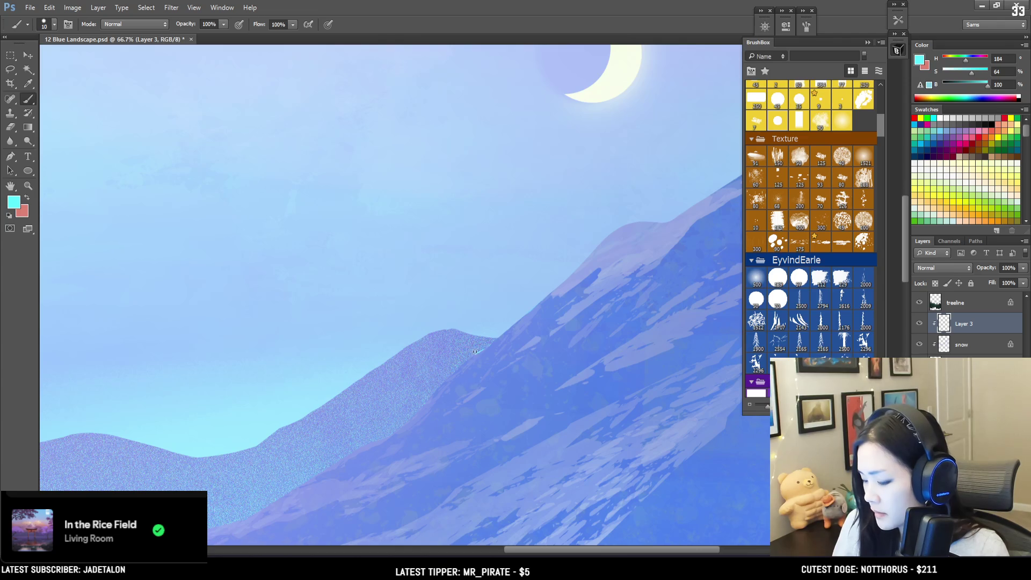
left_click_drag(477, 351, 465, 361)
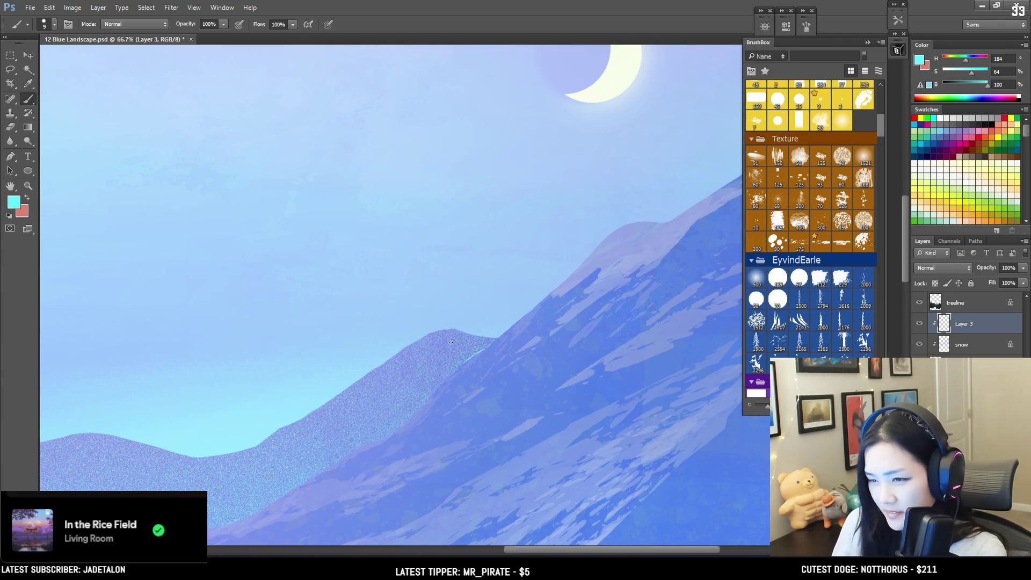
- Shrink the brush and eraser to fine sizes for edge work near the mountain peak
scroll(469, 334, "up", 5)
key("bracketleft")
key("bracketleft")
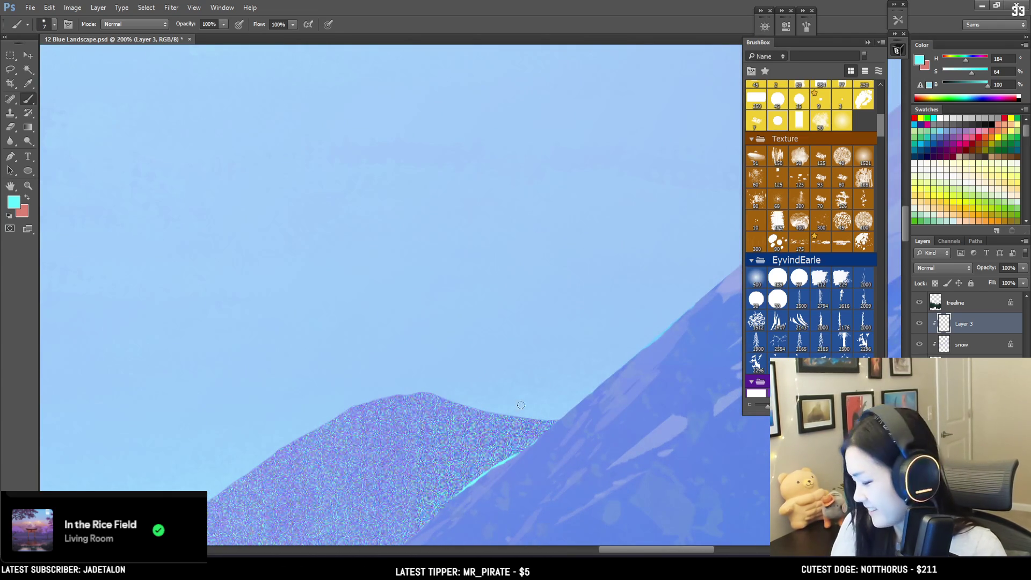
key("bracketleft")
key("bracketleft")
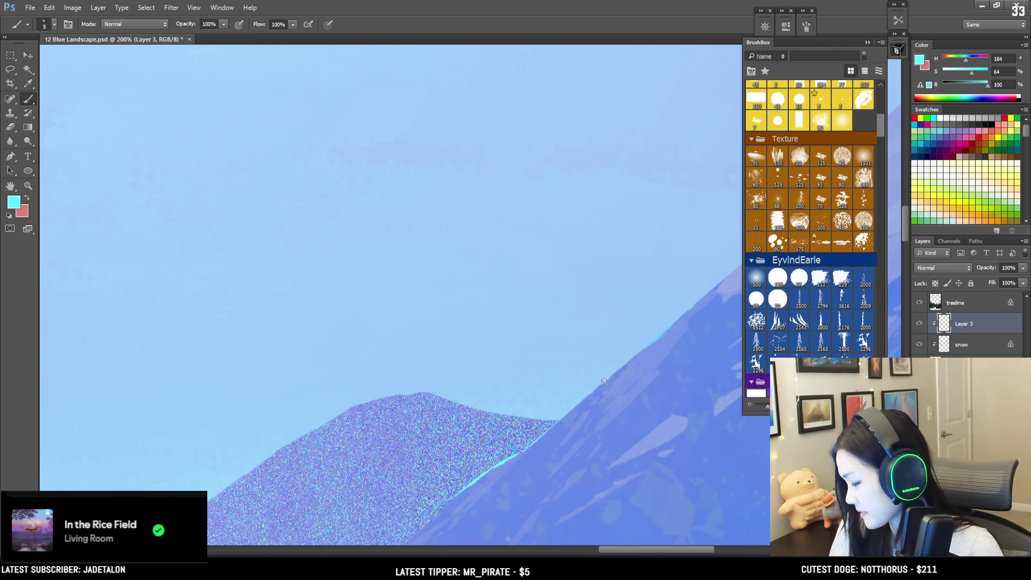
mouse_move(541, 430)
left_mouse_down()
mouse_move(564, 376)
mouse_move(589, 357)
left_mouse_up()
key("e")
key("bracketleft")
key("bracketleft")
key("bracketleft")
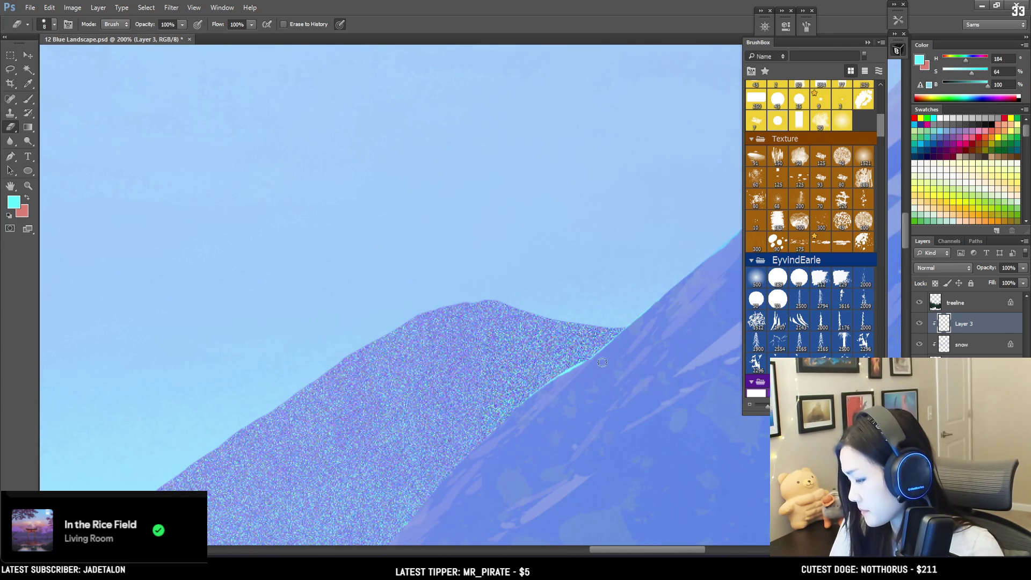
key("b")
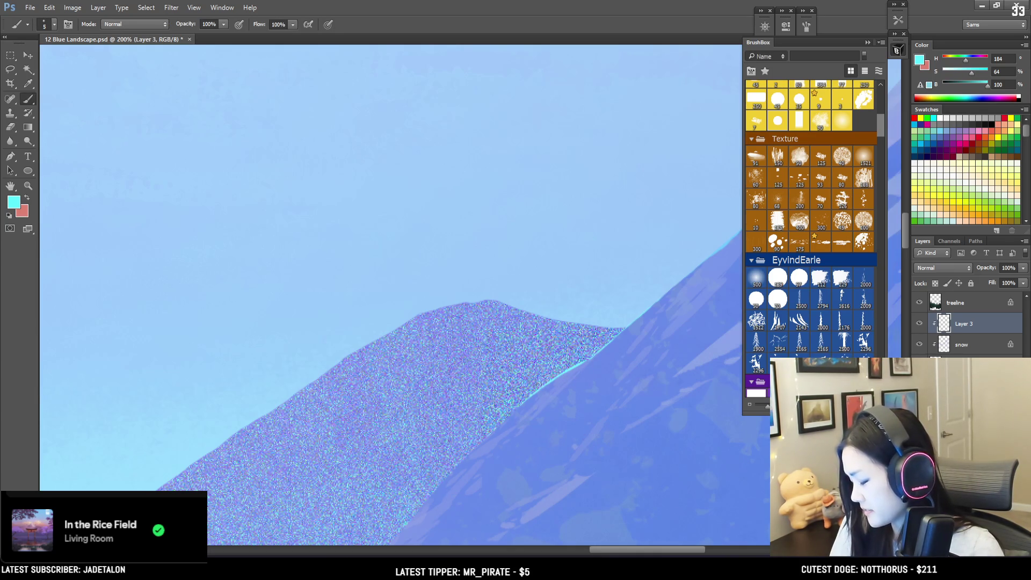
left_click_drag(536, 385, 488, 294)
- Paint a brighter cyan rim along the ridge edge and extend it down the slope
key("bracketright")
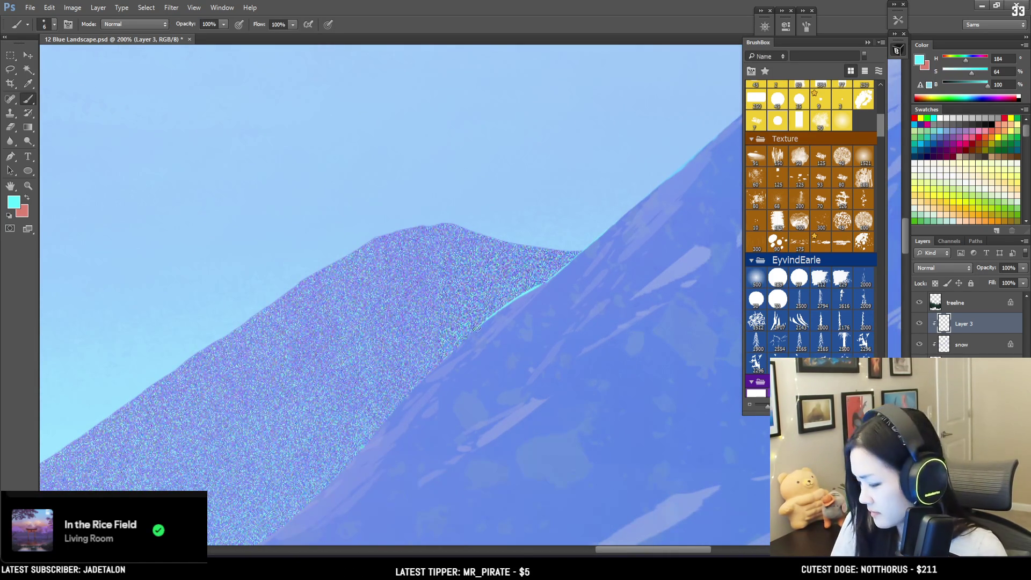
left_click_drag(457, 343, 476, 324)
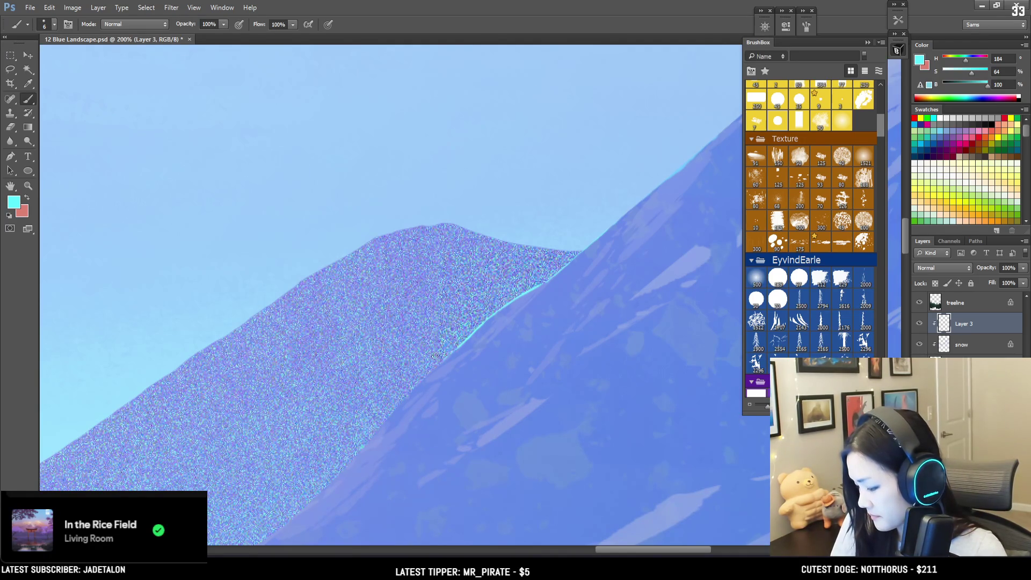
mouse_move(446, 356)
left_mouse_down()
mouse_move(400, 393)
mouse_move(449, 292)
mouse_move(415, 274)
mouse_move(431, 275)
left_mouse_up()
key("bracketright")
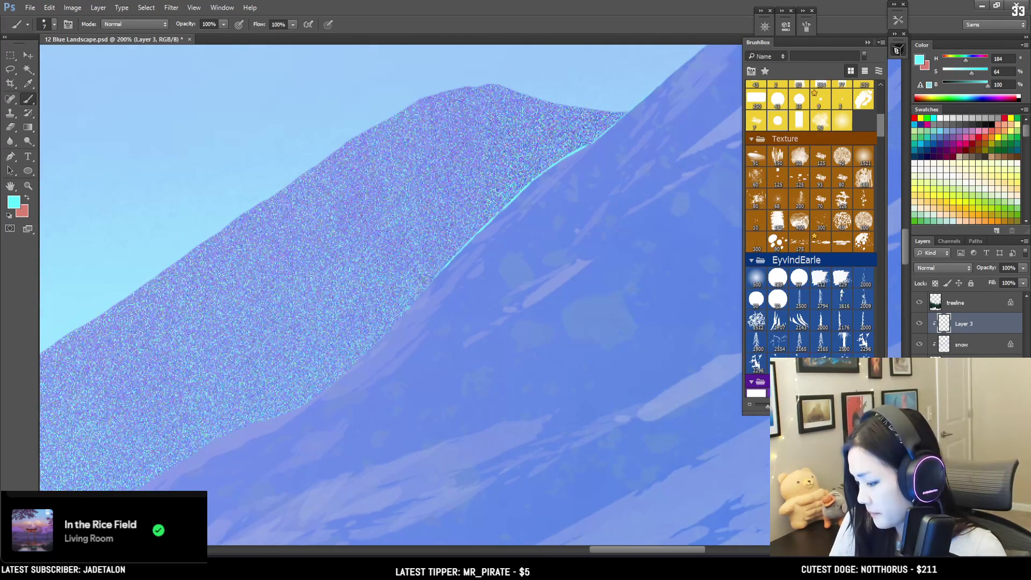
key("ctrl+minus")
key("ctrl+minus")
key("ctrl+minus")
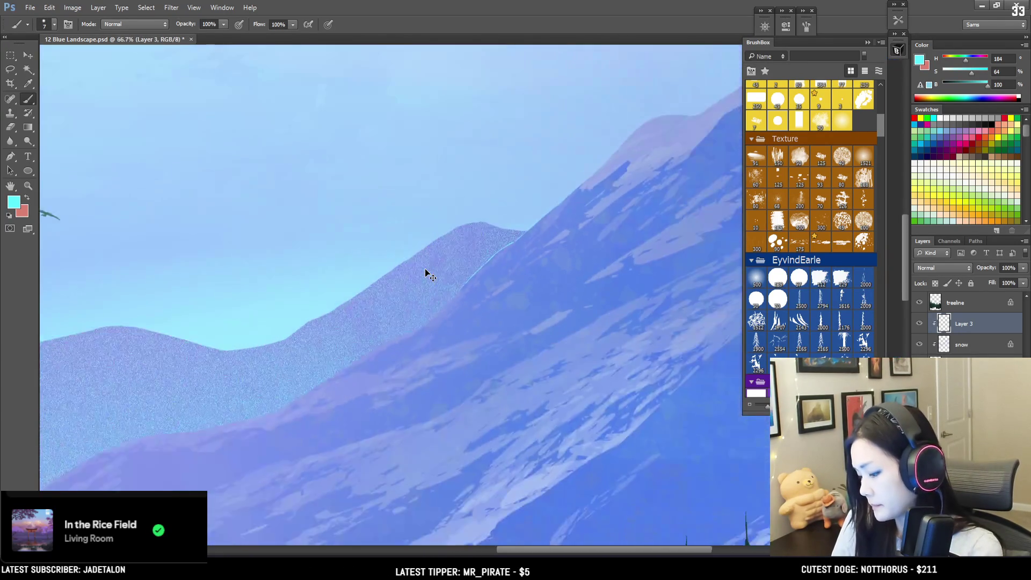
key("ctrl+minus")
key("ctrl+plus")
key("ctrl+plus")
key("ctrl+plus")
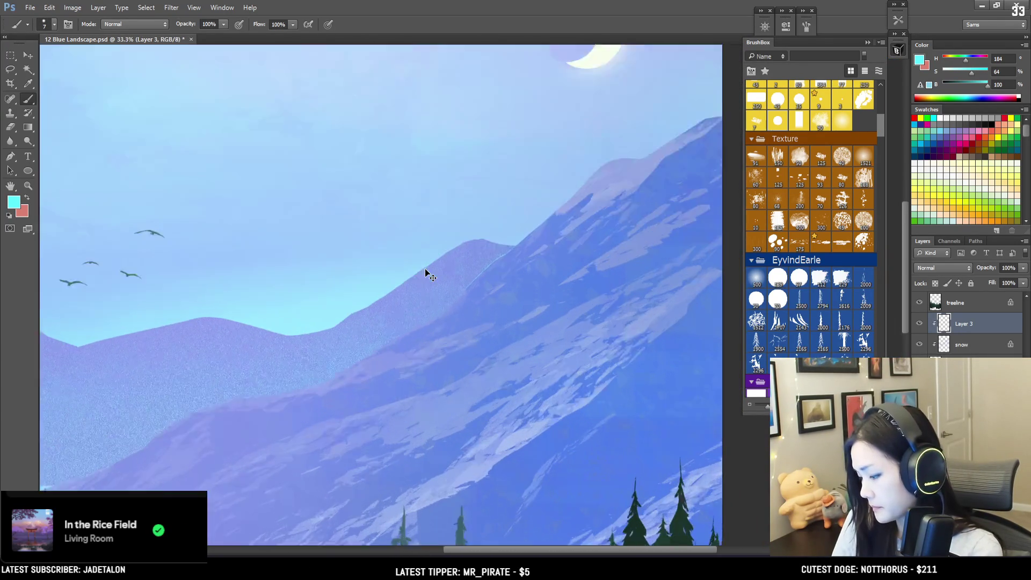
mouse_move(473, 339)
left_mouse_down()
mouse_move(463, 376)
mouse_move(465, 336)
mouse_move(437, 353)
mouse_move(433, 380)
mouse_move(444, 356)
mouse_move(467, 361)
mouse_move(484, 347)
mouse_move(449, 350)
mouse_move(444, 369)
mouse_move(457, 334)
mouse_move(453, 376)
mouse_move(461, 362)
mouse_move(488, 360)
mouse_move(472, 391)
left_mouse_up()
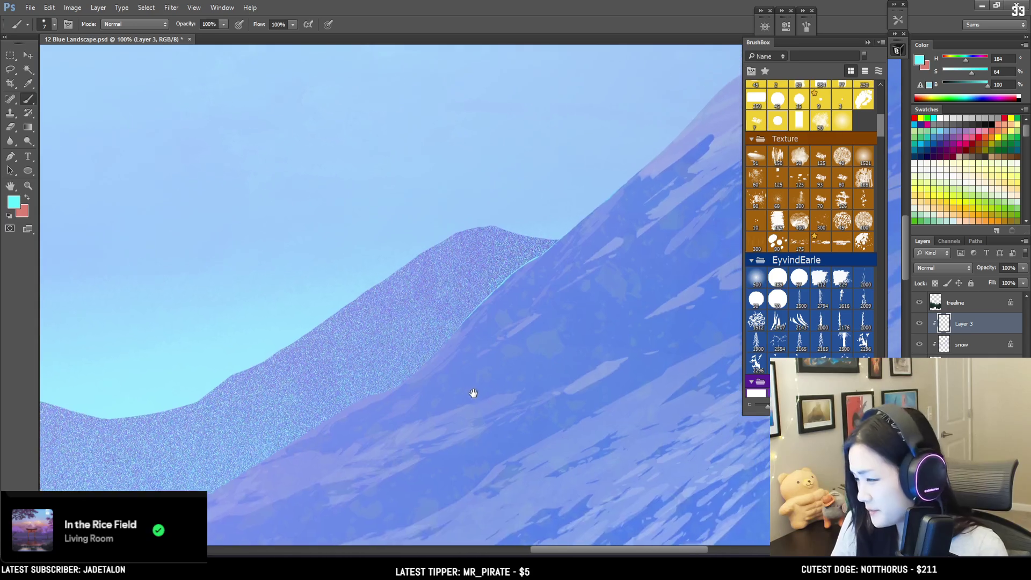
- Extend the thin cyan line further down the ridge and brighten the edge highlight
left_click_drag(456, 331, 431, 359)
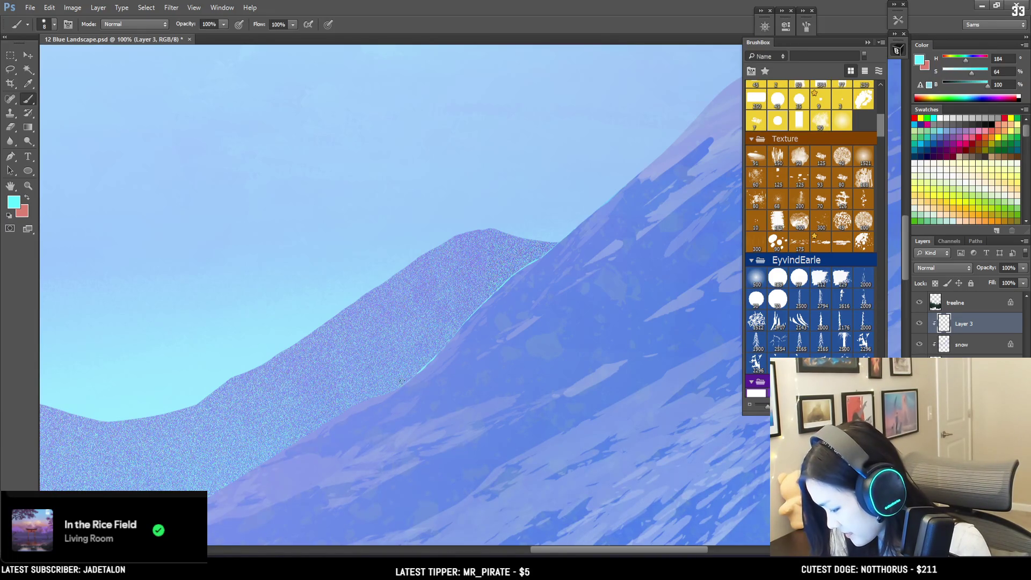
key("e")
key("b")
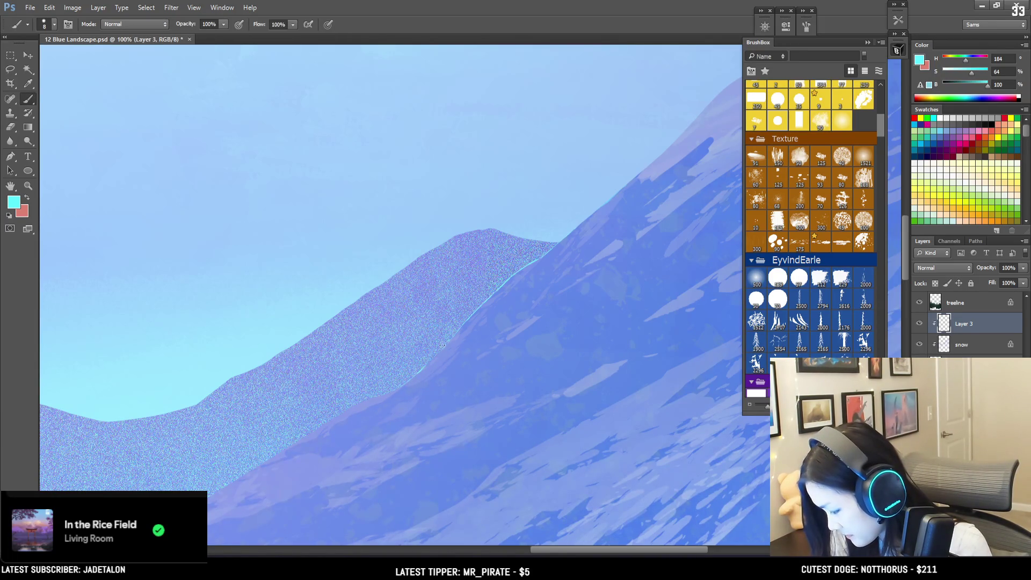
mouse_move(434, 349)
left_mouse_down()
mouse_move(389, 394)
mouse_move(215, 490)
mouse_move(453, 350)
left_mouse_up()
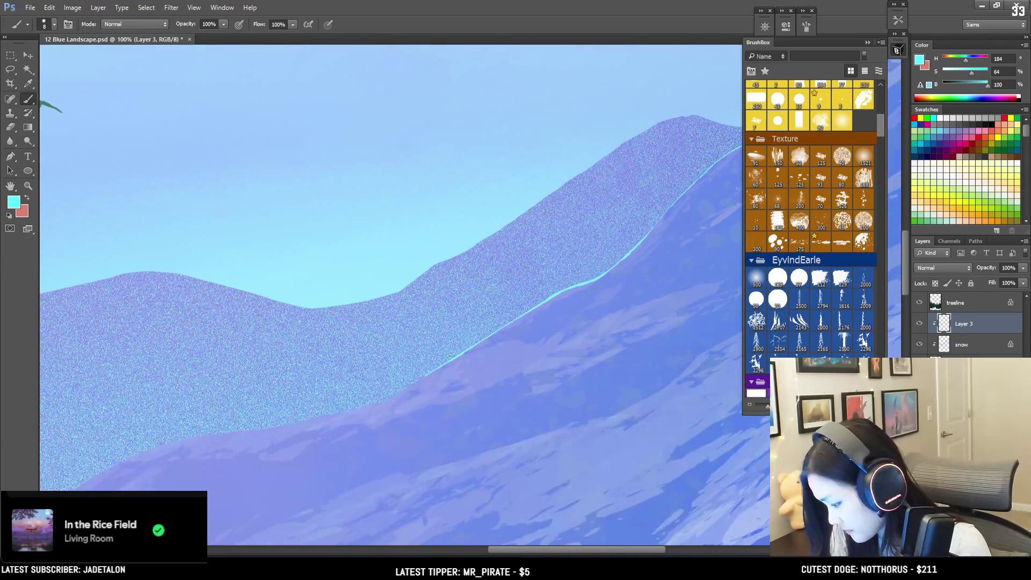
scroll(388, 392, "down", 3)
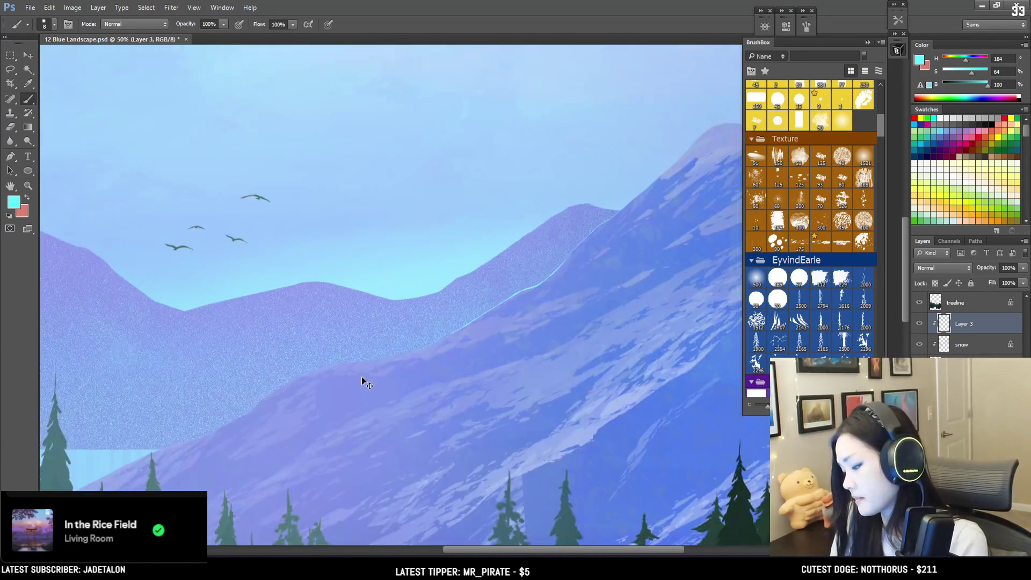
scroll(367, 382, "down", 3)
scroll(363, 379, "up", 1)
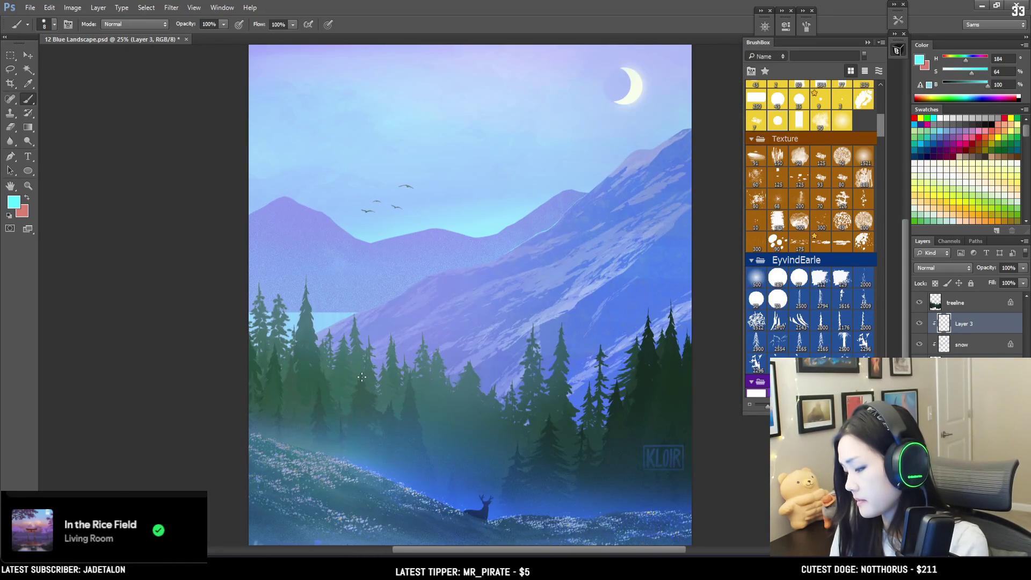
- Pick the large 500 soft brush and paint a broad cyan glow along the upper ridge
key("e")
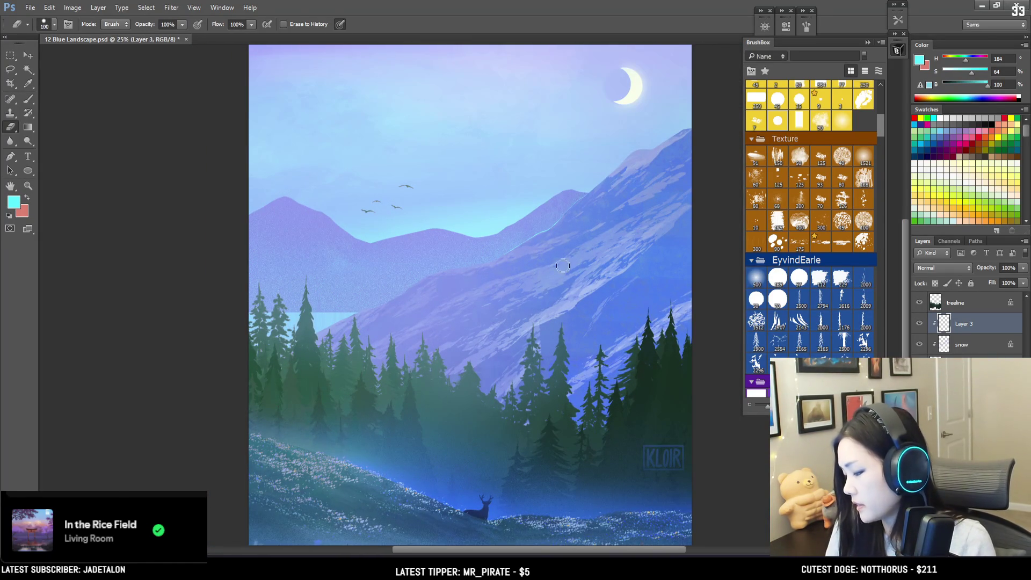
left_click(774, 278)
left_click(757, 278)
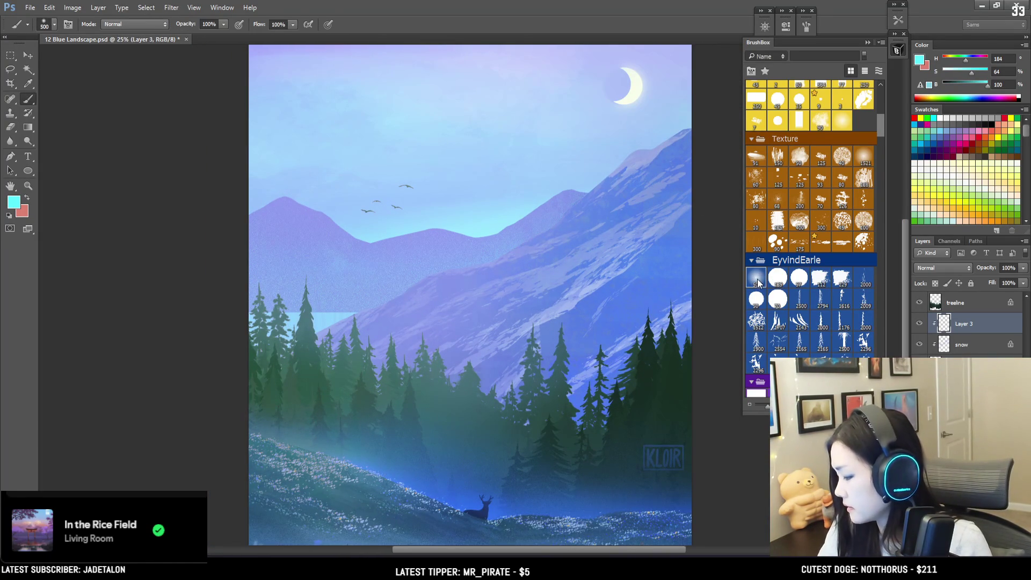
left_click_drag(548, 207, 591, 199)
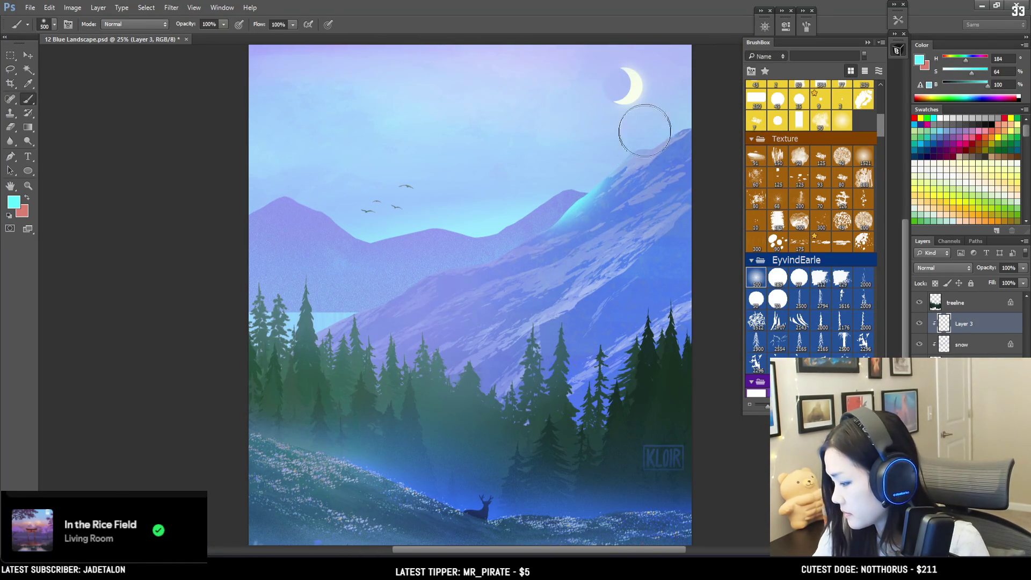
- Move Layer 3 below the snow layer and paint a sampled blue wash across the slope
left_click(609, 172, "alt")
key("ctrl+bracketleft")
left_click(617, 340, "alt")
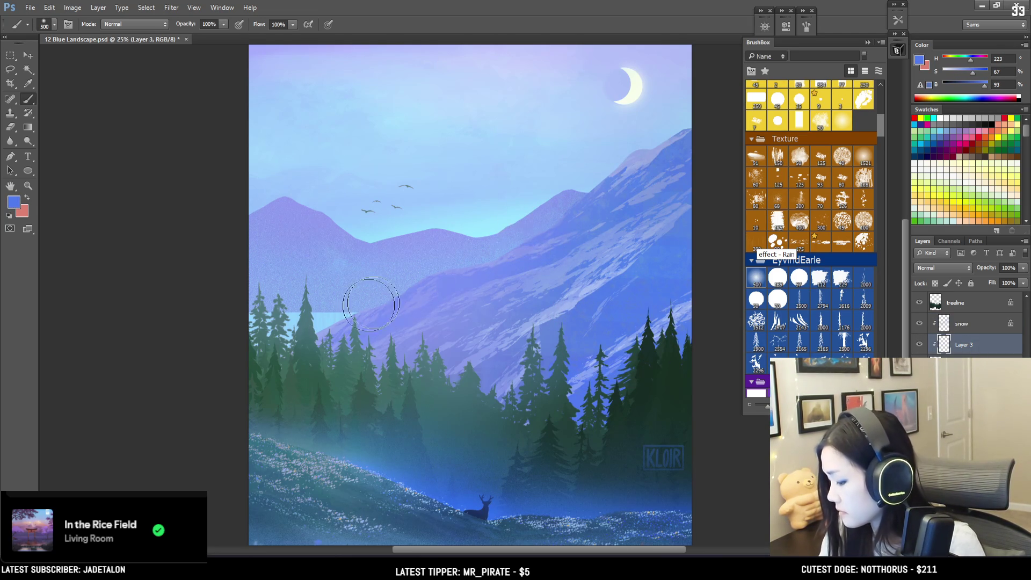
left_click_drag(265, 345, 616, 171)
key("bracketleft")
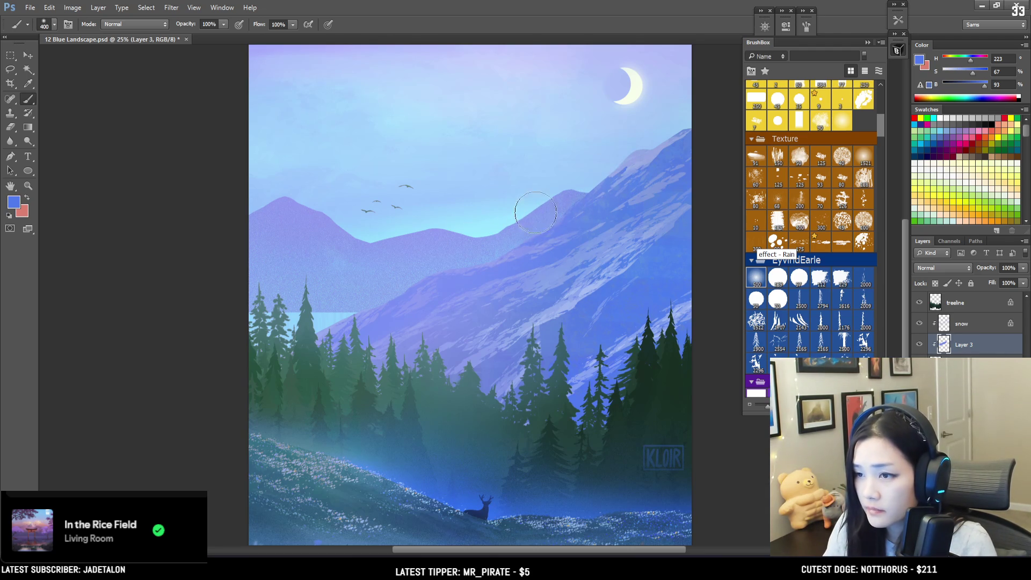
key("ctrl+minus")
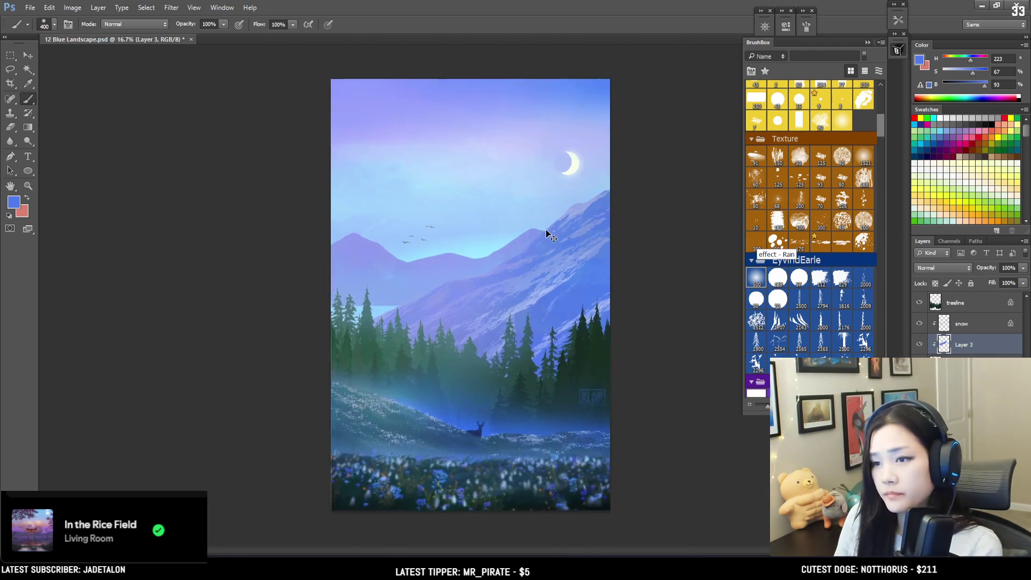
key("ctrl+plus")
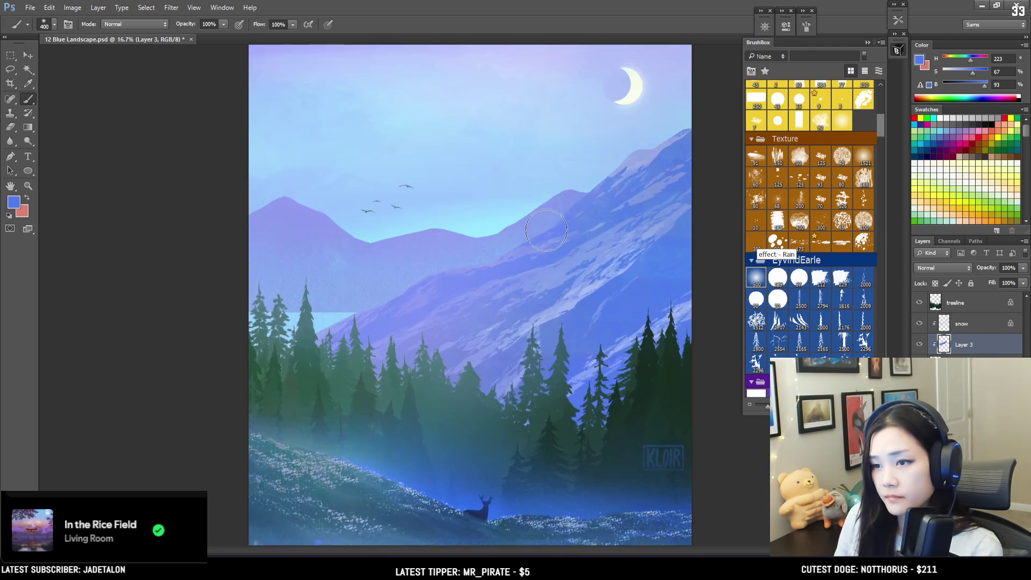
- On the snow layer, sample lavender, set a 500 brush, and lighten colour to pale blue (H223, S27, B100)
left_click(946, 325)
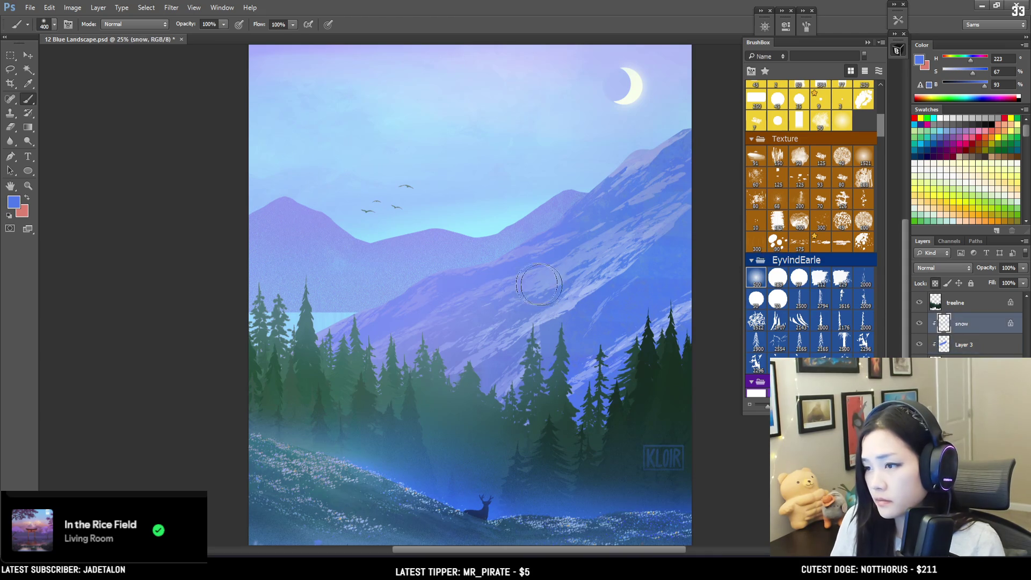
left_click(483, 308, "alt")
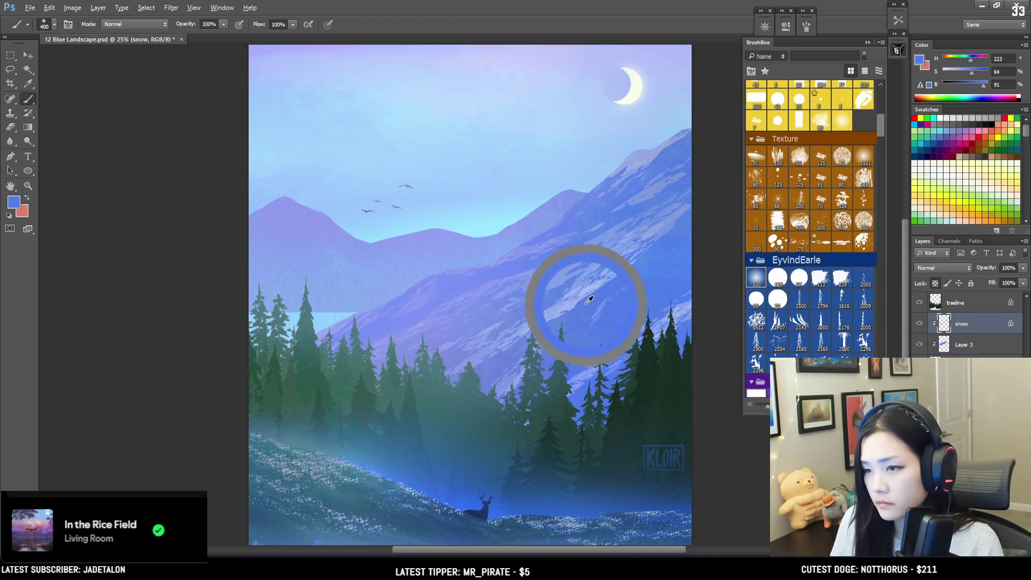
left_click_drag(483, 318, 443, 370)
key("bracketright")
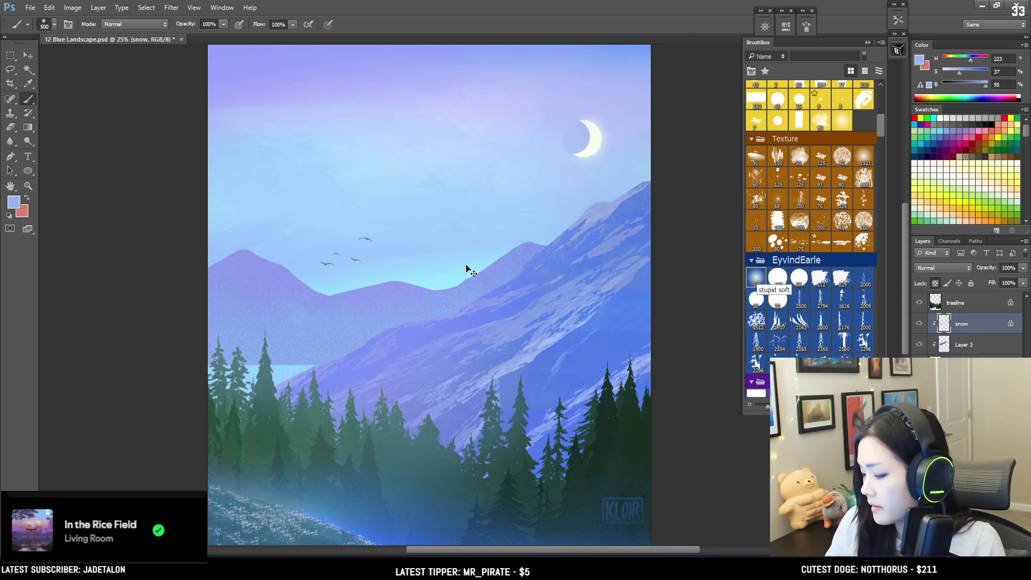
left_click_drag(984, 85, 988, 85)
left_click(956, 73)
key("ctrl+minus")
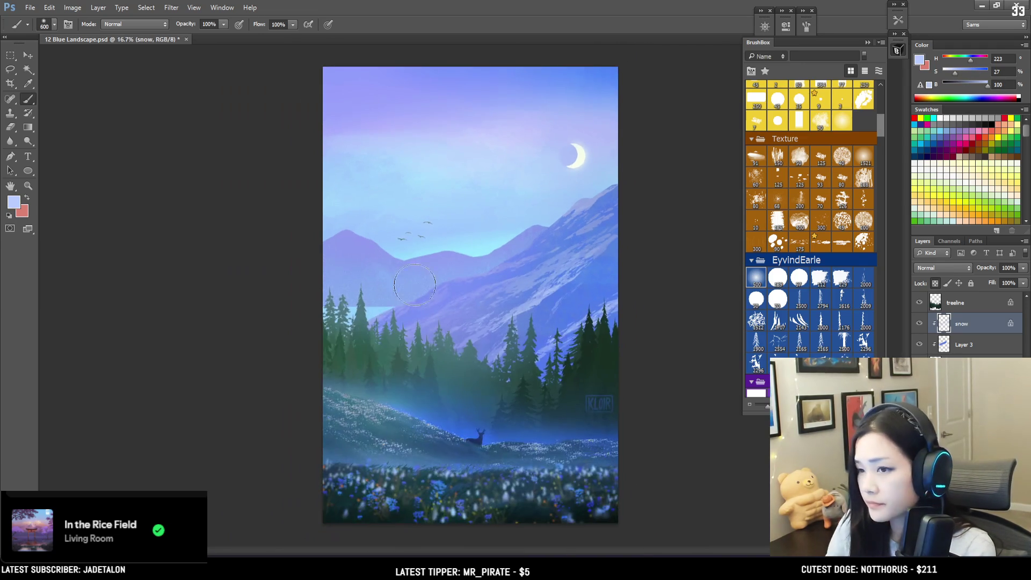
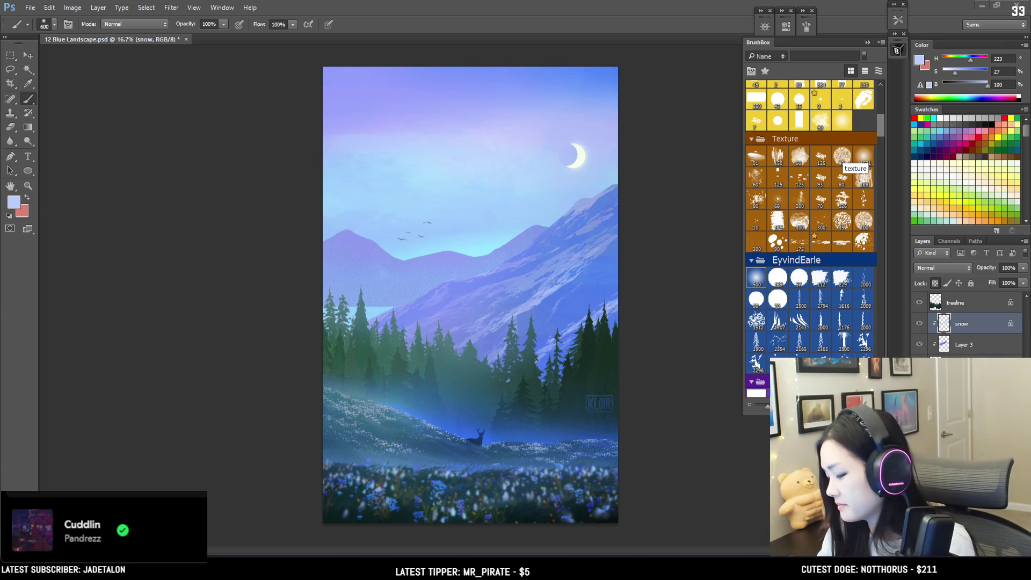
- Compare the scene with the snow layer hidden and shown, then unlock its transparent pixels
left_click(919, 324)
left_click(918, 324)
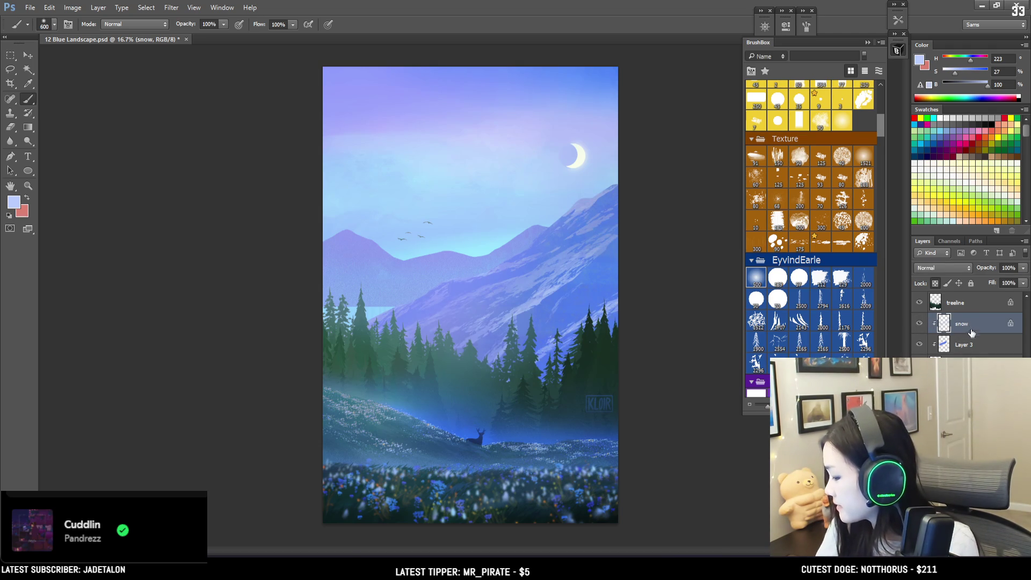
left_click(935, 284)
- Choose an Eraser tip sized 40 px, check the whole painting, and select the sky layer
key("e")
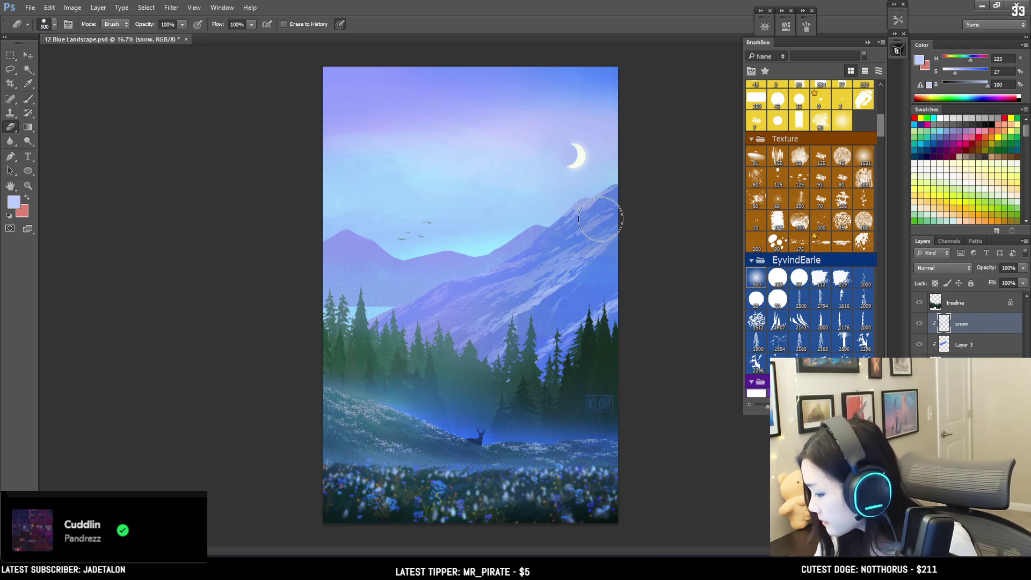
left_click(781, 281)
key("bracketleft")
key("bracketleft")
key("bracketleft")
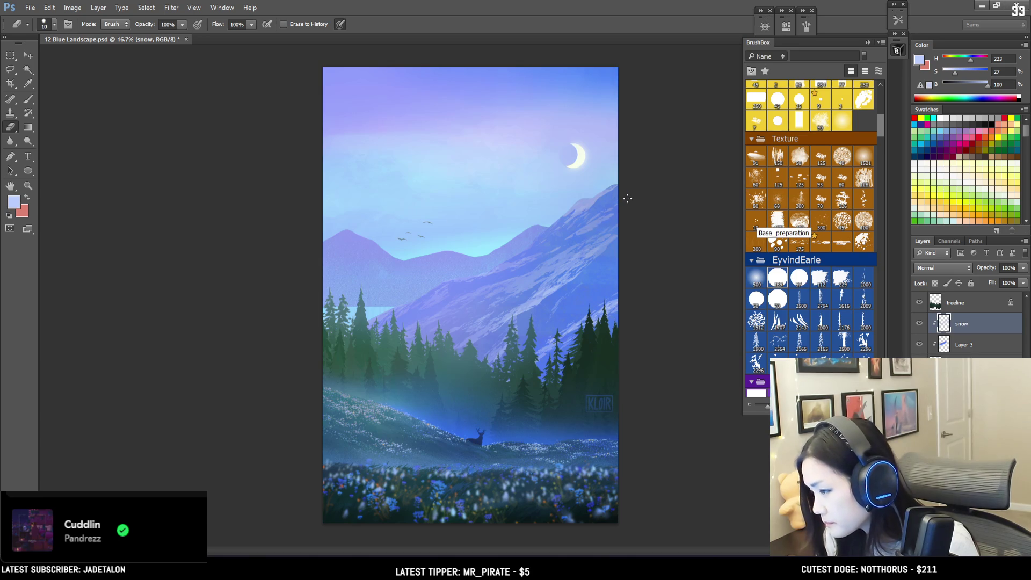
key("bracketright")
key("bracketright")
key("bracketright")
key("bracketright")
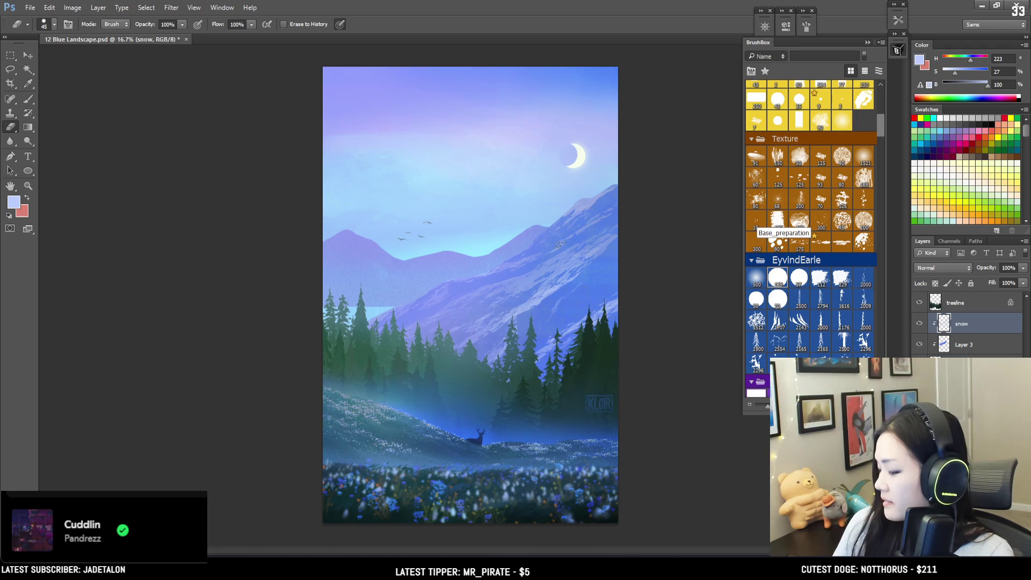
key("ctrl+minus")
key("ctrl+plus")
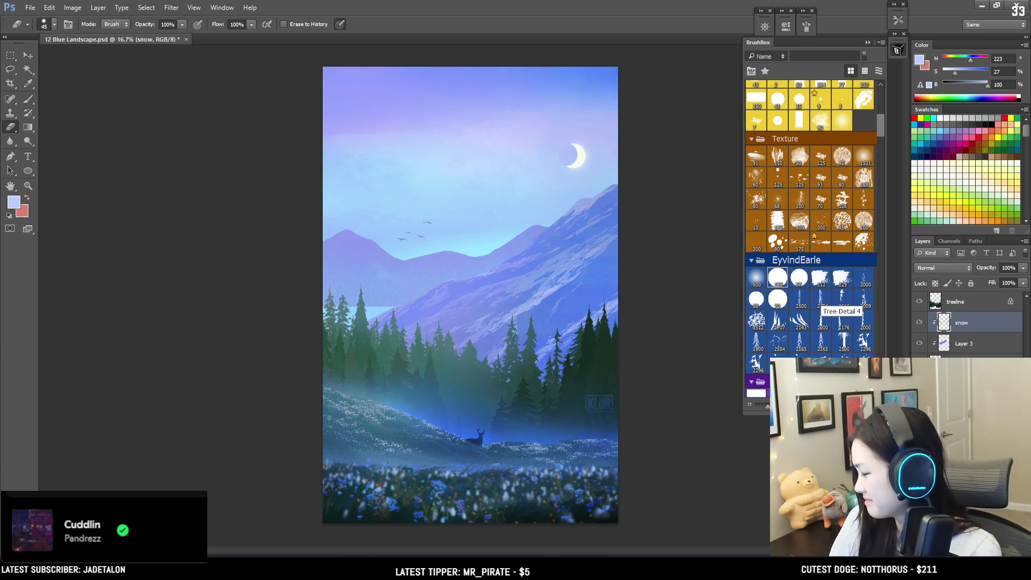
key("alt+bracketleft")
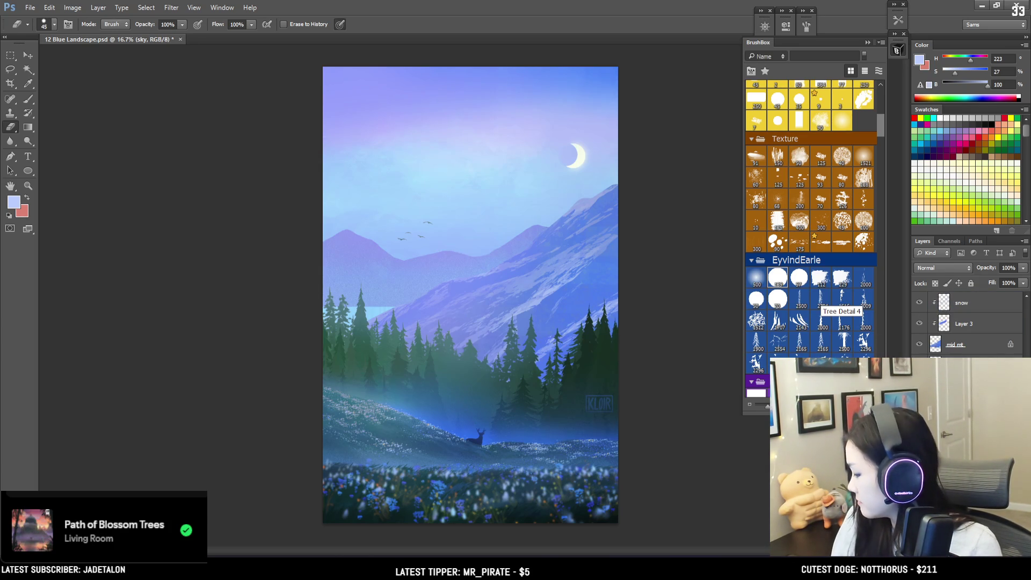
- Select the star layer, pick a small star brush, and set the foreground to #eef3ff
key("alt+bracketleft")
key("alt+bracketleft")
key("alt+bracketleft")
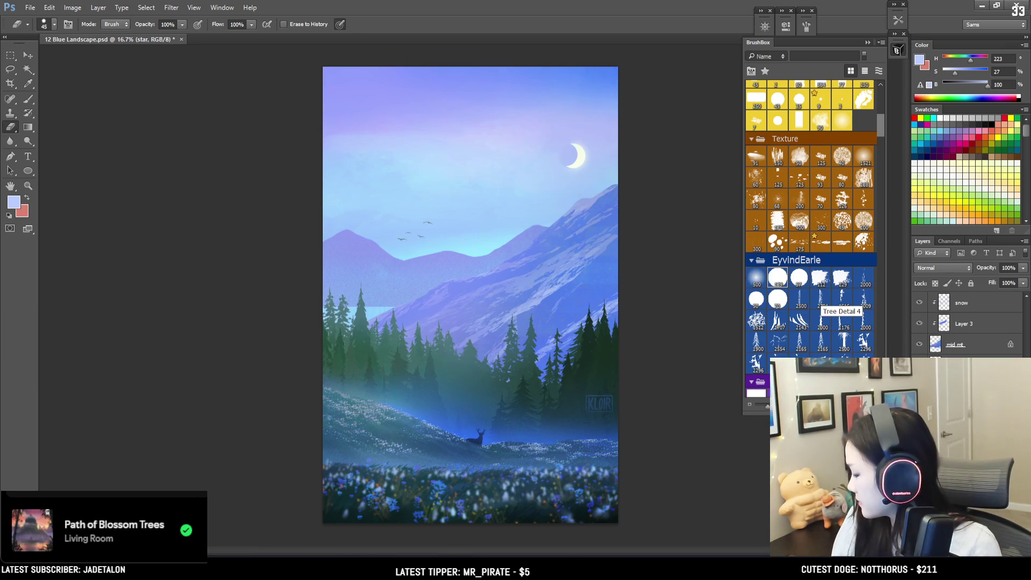
scroll(881, 115, "up", 5)
scroll(882, 107, "up", 1)
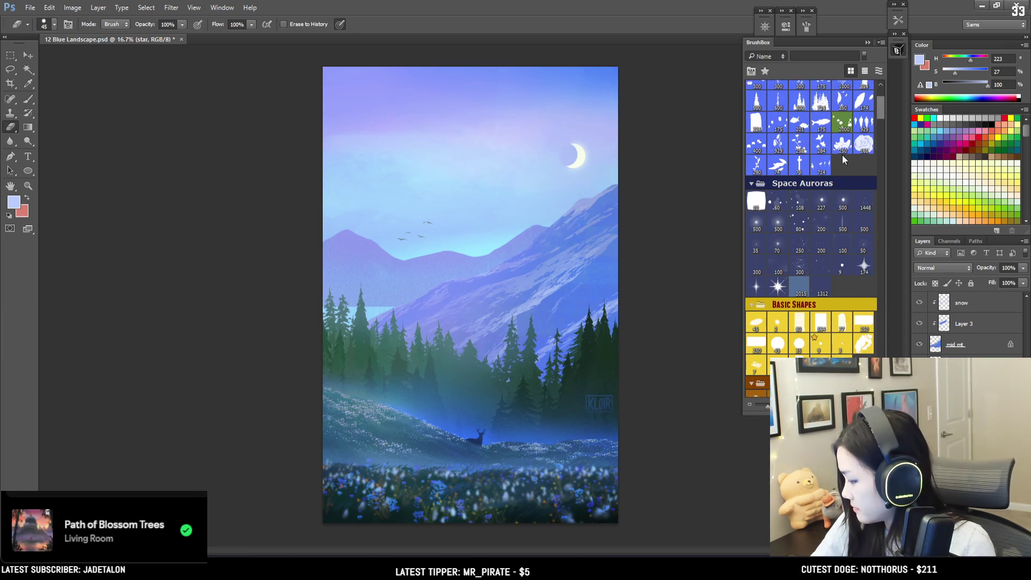
left_click(843, 269)
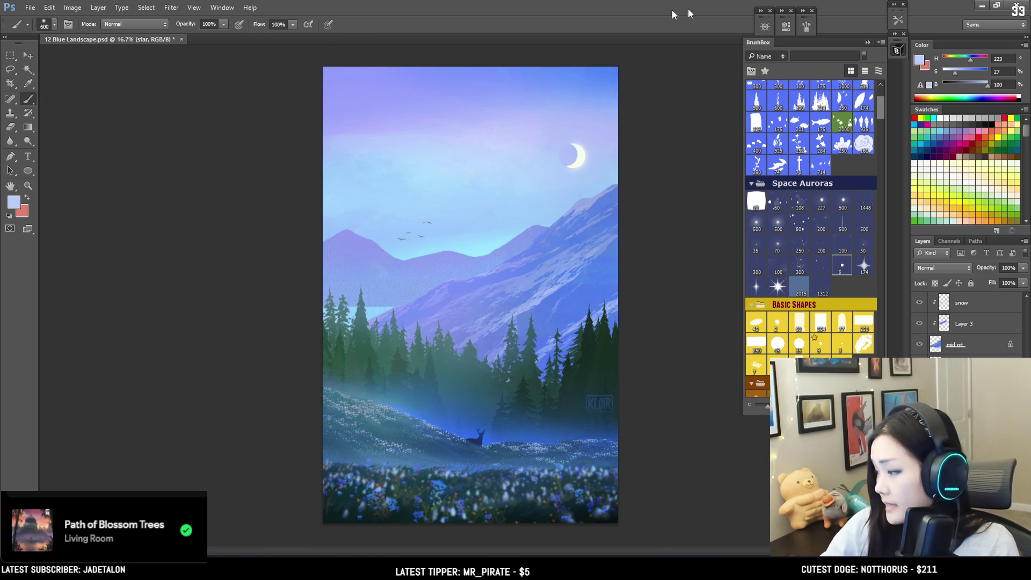
left_click(920, 60)
left_click(441, 142)
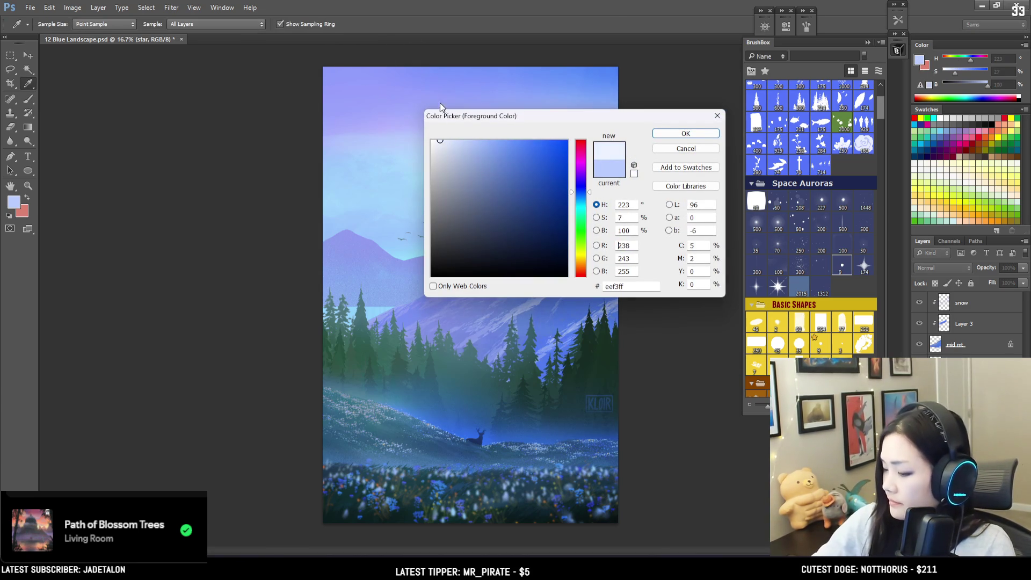
left_click(683, 135)
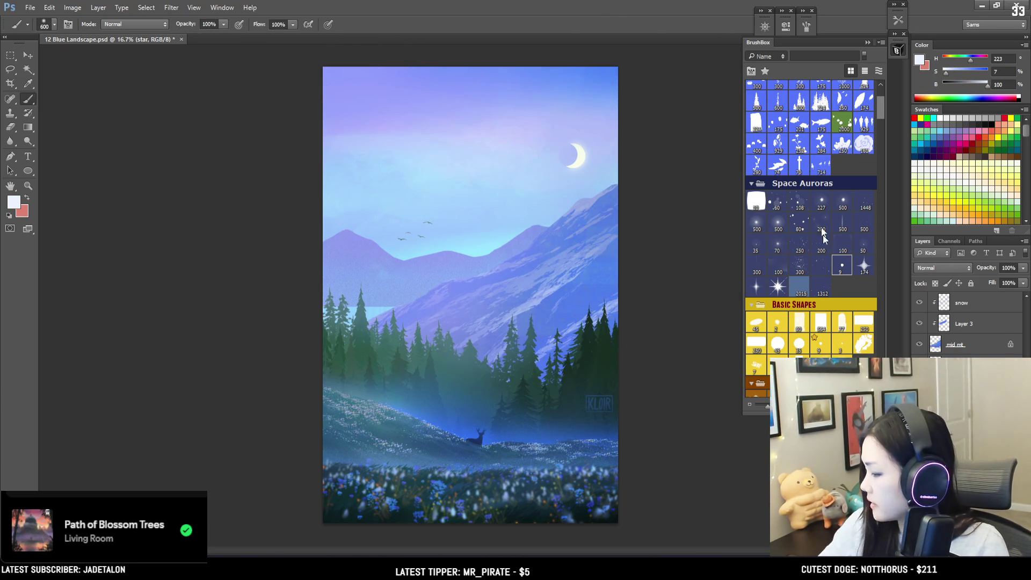
- Test a 35 px star brush, undo the dabs, and open settings for the stars gg scatter brush
left_click(842, 265)
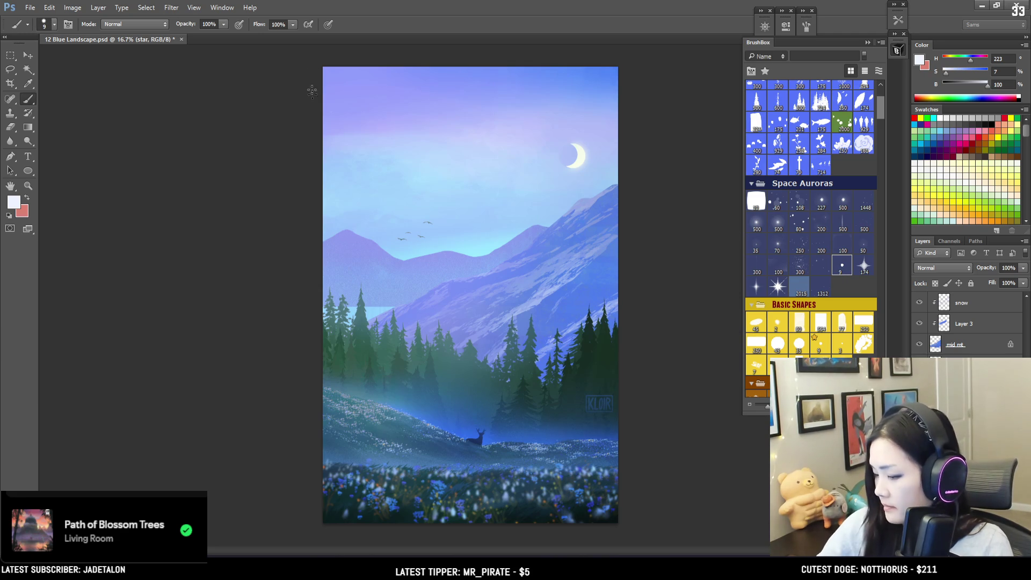
key("bracketright")
key("bracketright")
key("bracketright")
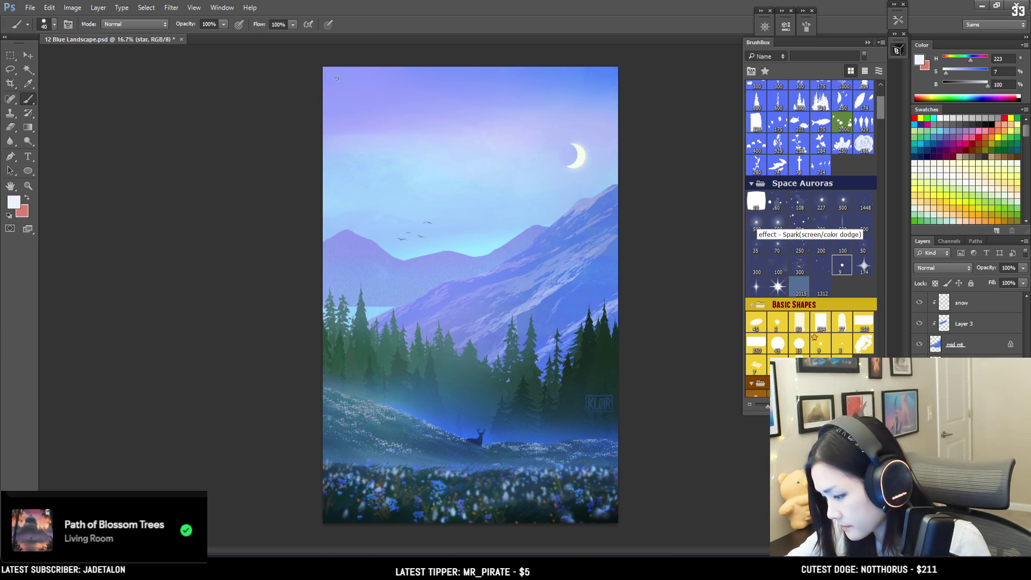
key("ctrl+z")
left_click(817, 265)
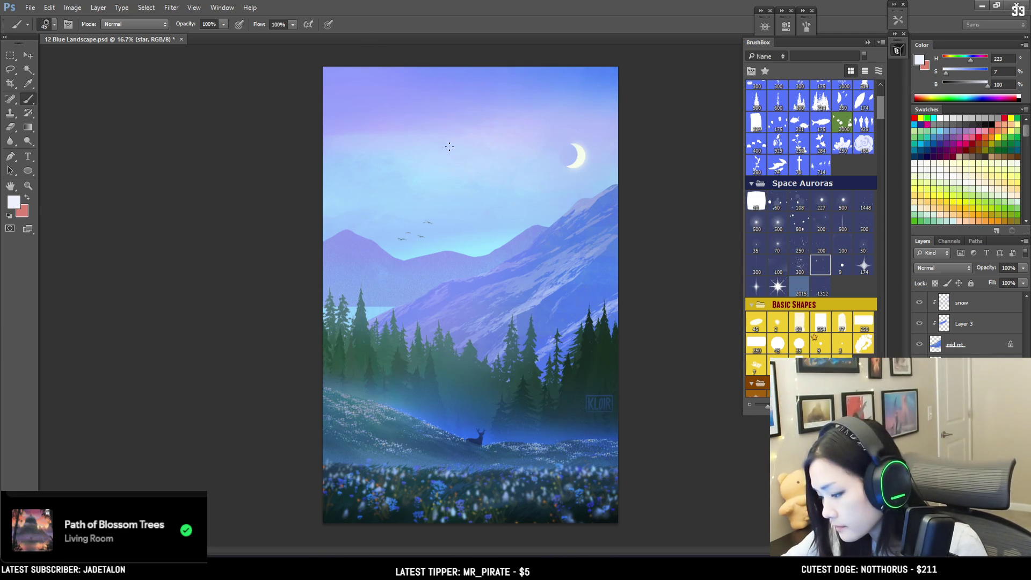
left_click(805, 28)
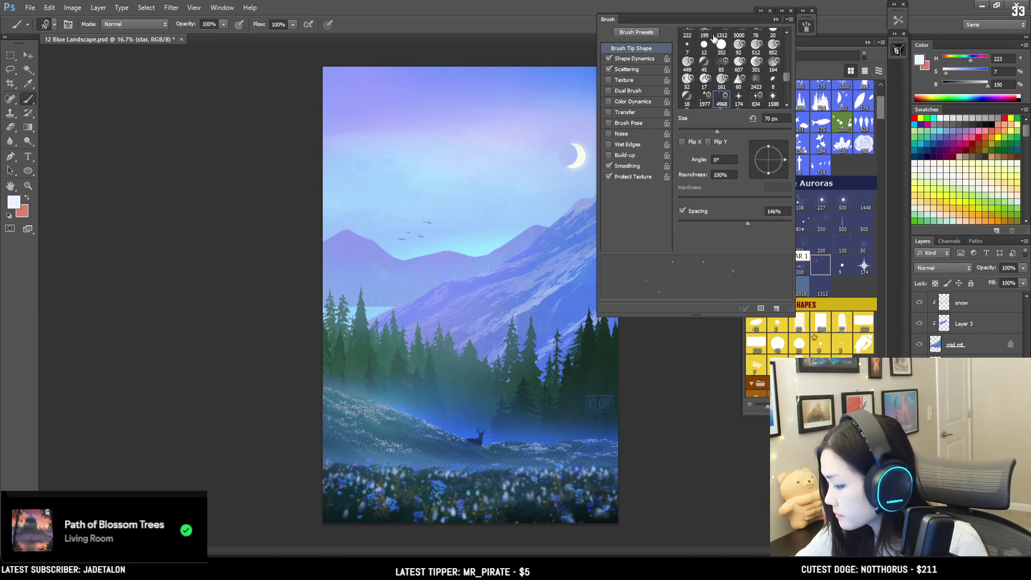
- Stamp stars in the upper-left and top-right sky with a very large star brush, around 700 px
left_click(806, 27)
key("bracketright")
key("bracketright")
key("bracketright")
left_click(363, 116)
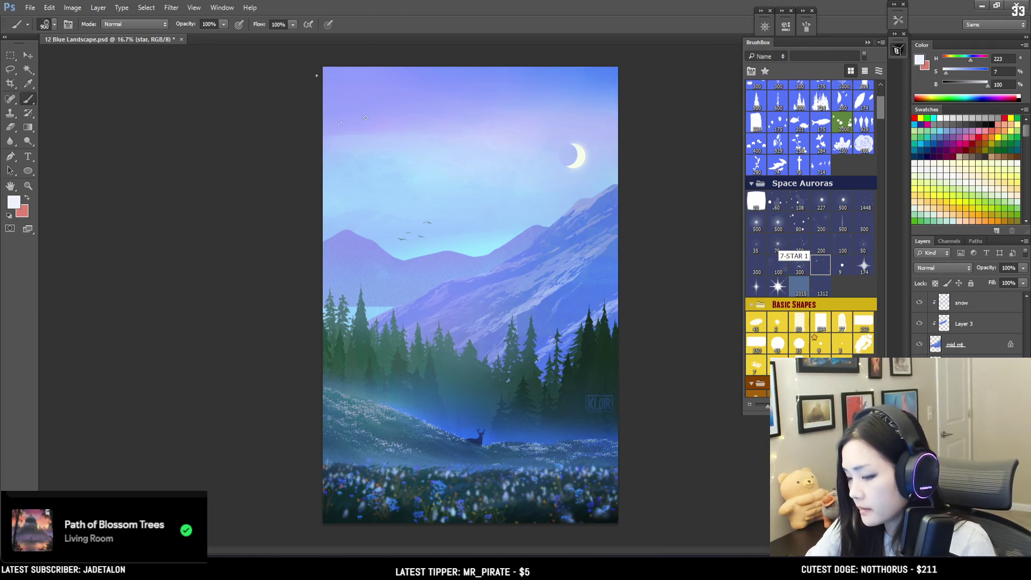
key("bracketleft")
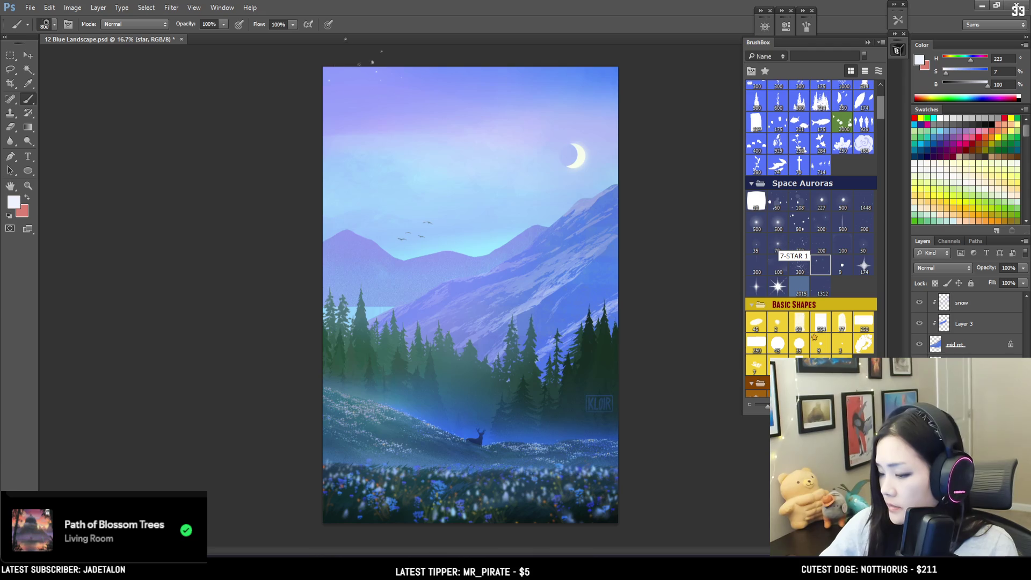
key("bracketleft")
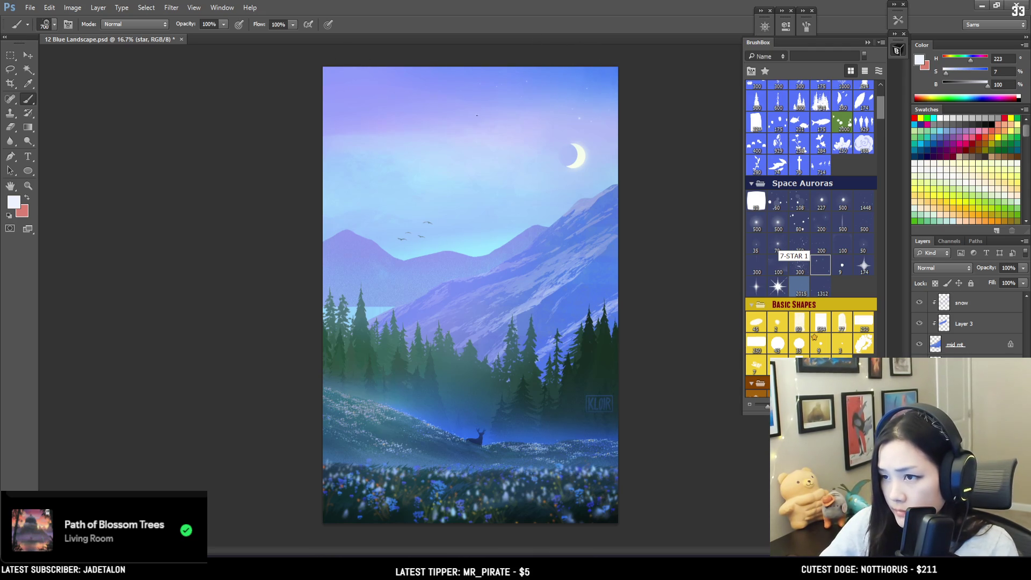
left_click(572, 93)
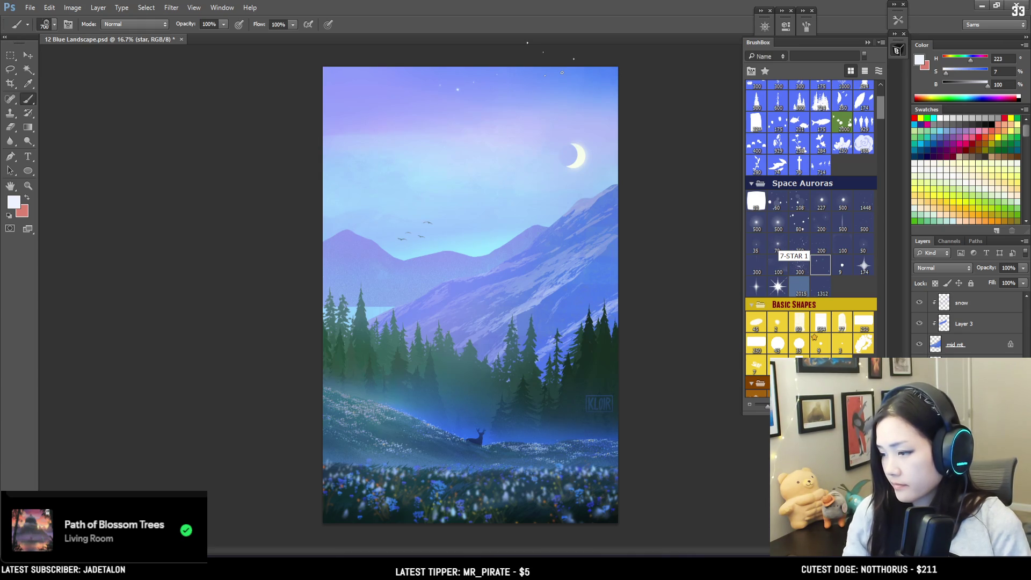
- Add another star cluster high in the sky and resize the brush between 400 and 600 px
left_click(545, 57)
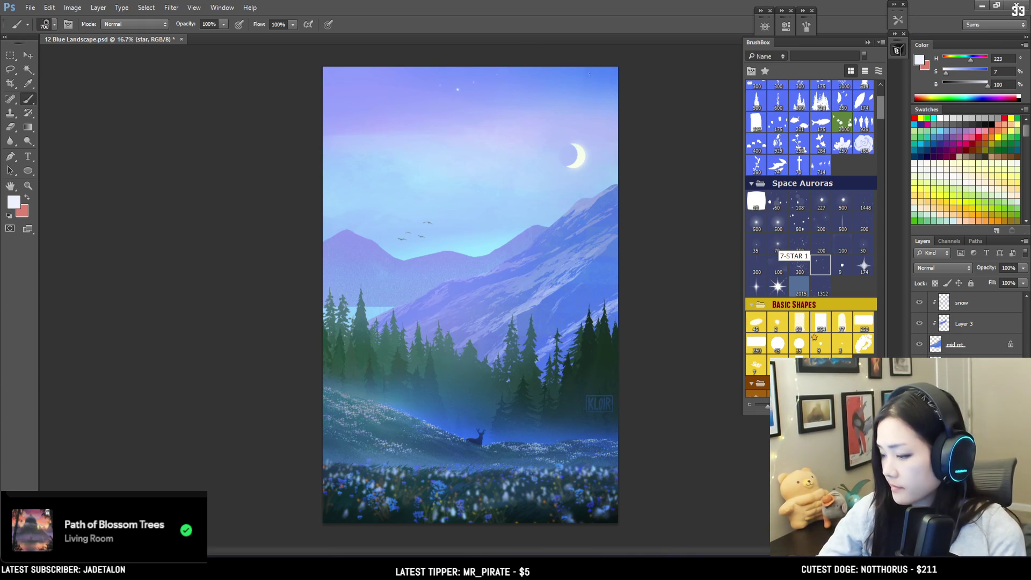
key("bracketleft")
key("bracketleft")
key("bracketleft")
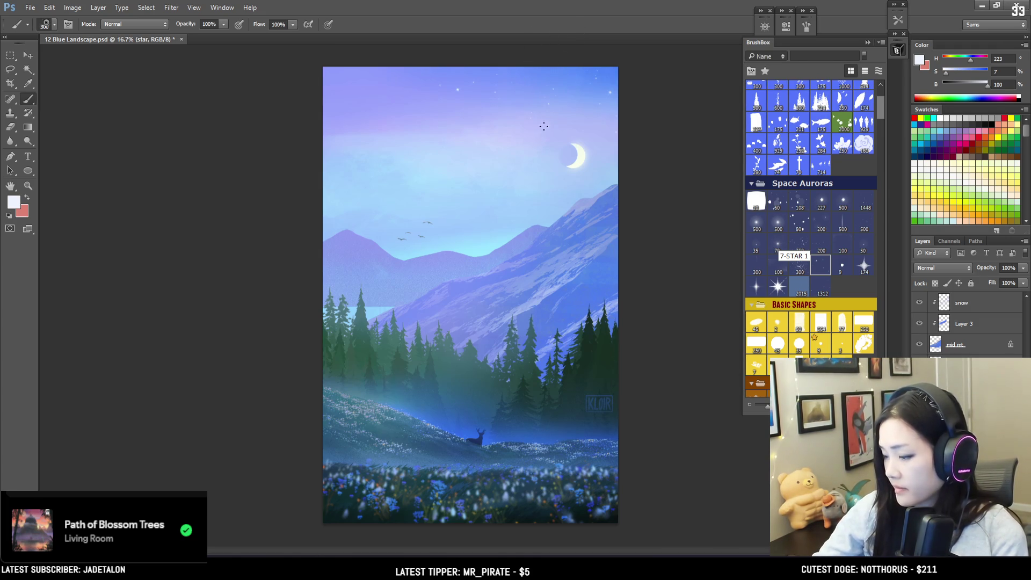
key("bracketright")
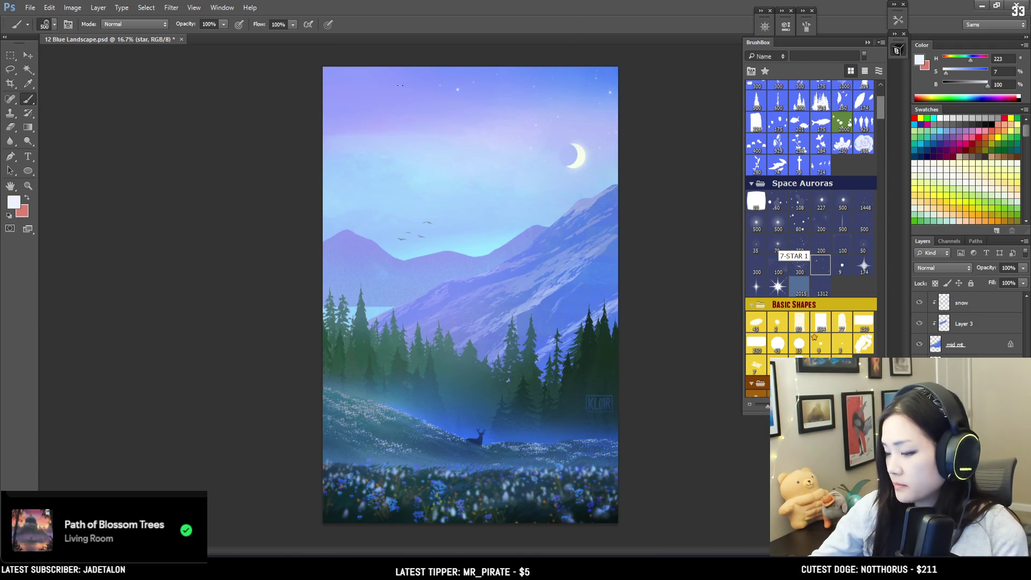
key("bracketright")
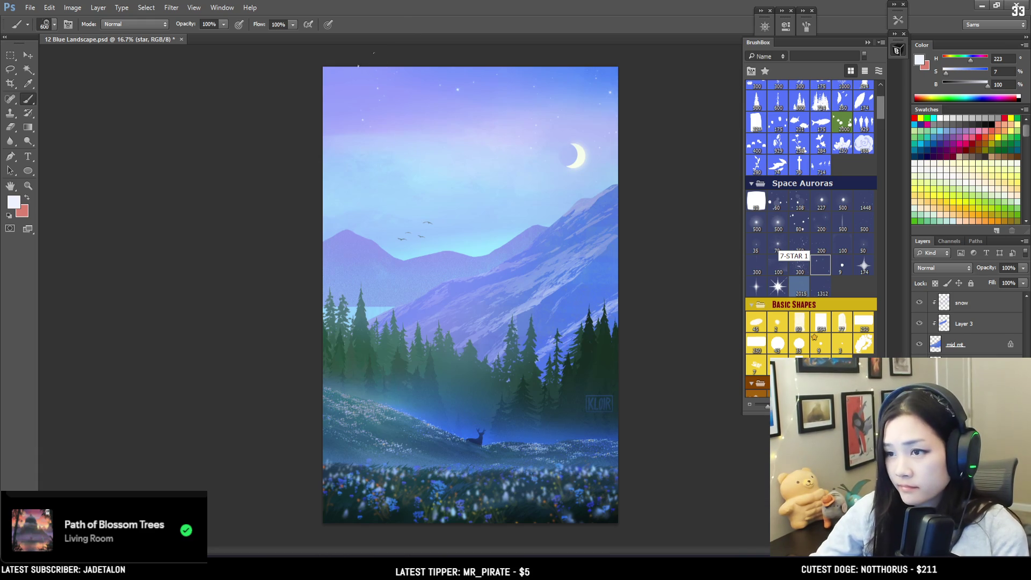
key("e")
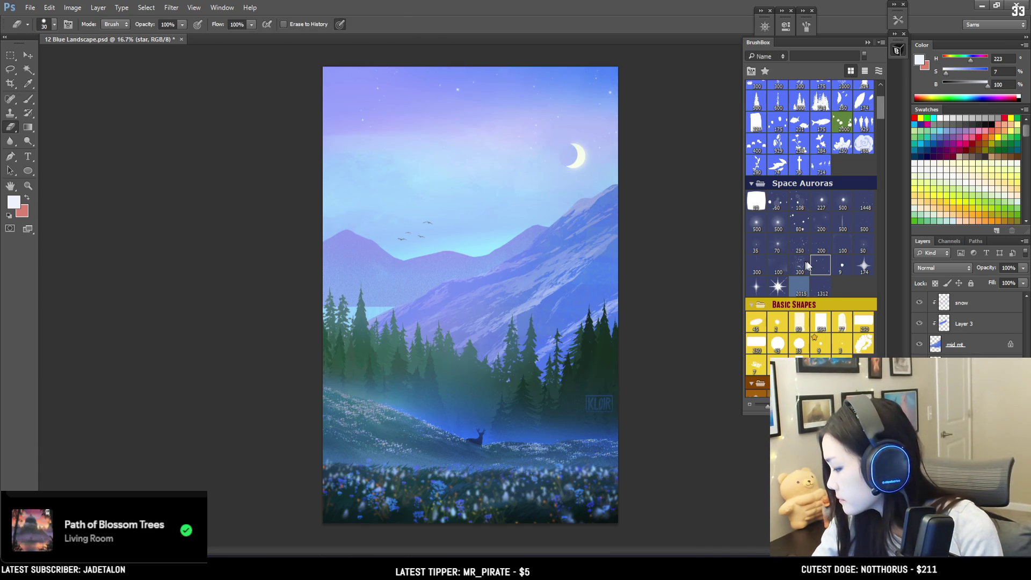
- Set a 77 px round eraser tip, then stamp more stars along the top, shrinking to 300 px
left_click(842, 329)
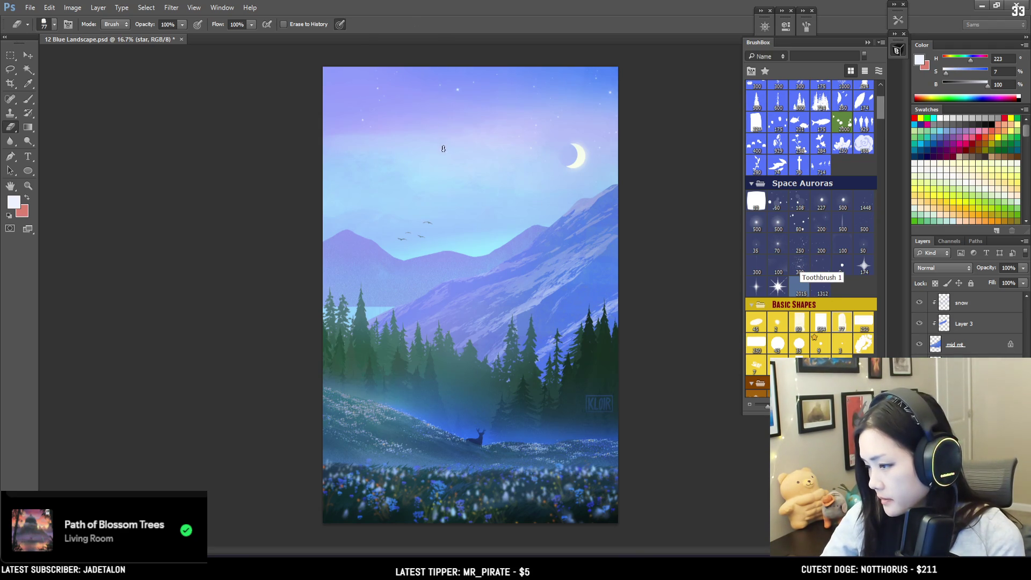
key("bracketright")
key("bracketright")
key("bracketright")
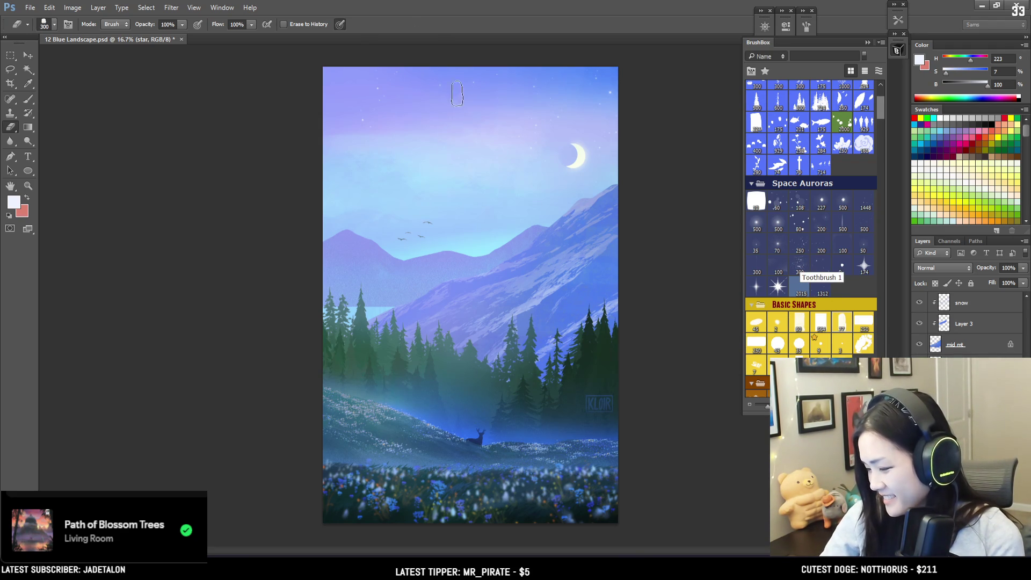
key("b")
key("bracketleft")
left_click(483, 83)
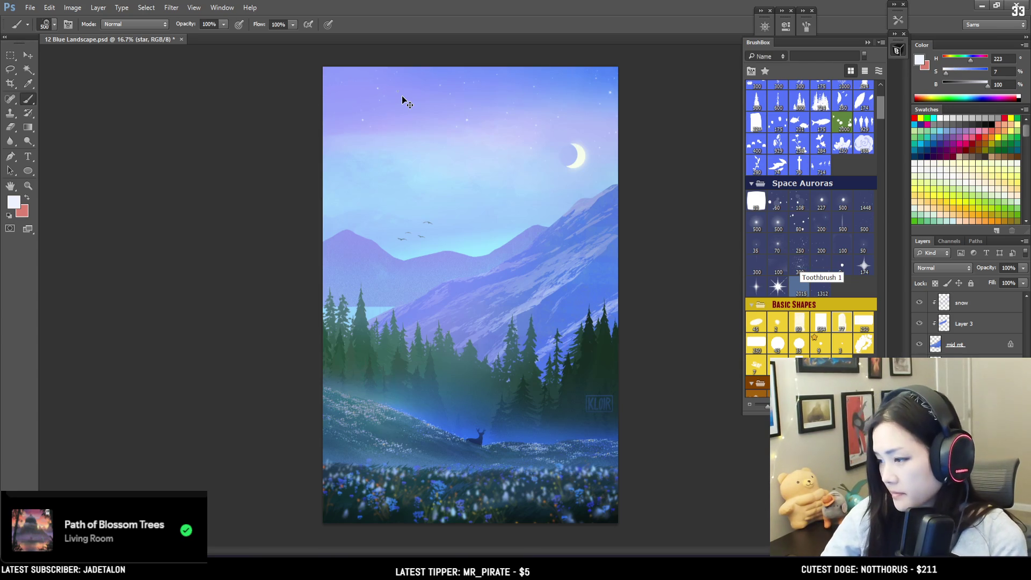
key("bracketleft")
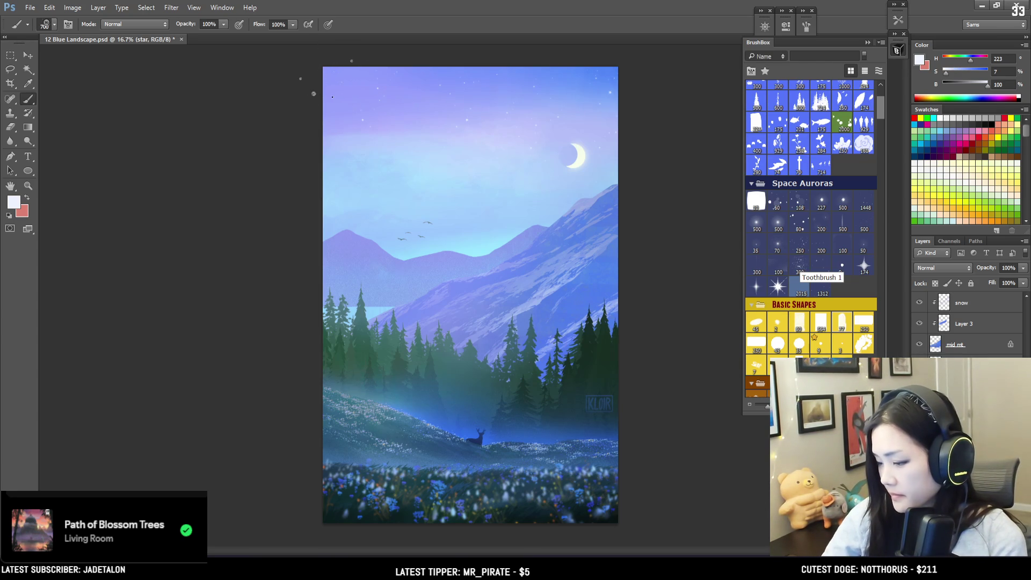
key("bracketleft")
key("bracketleft")
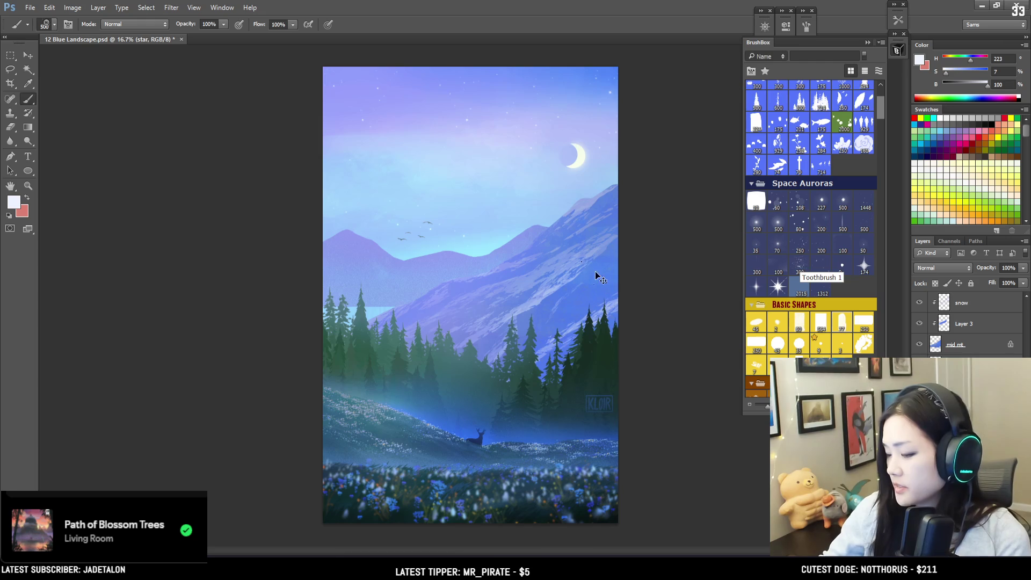
key("bracketleft")
key("bracketleft")
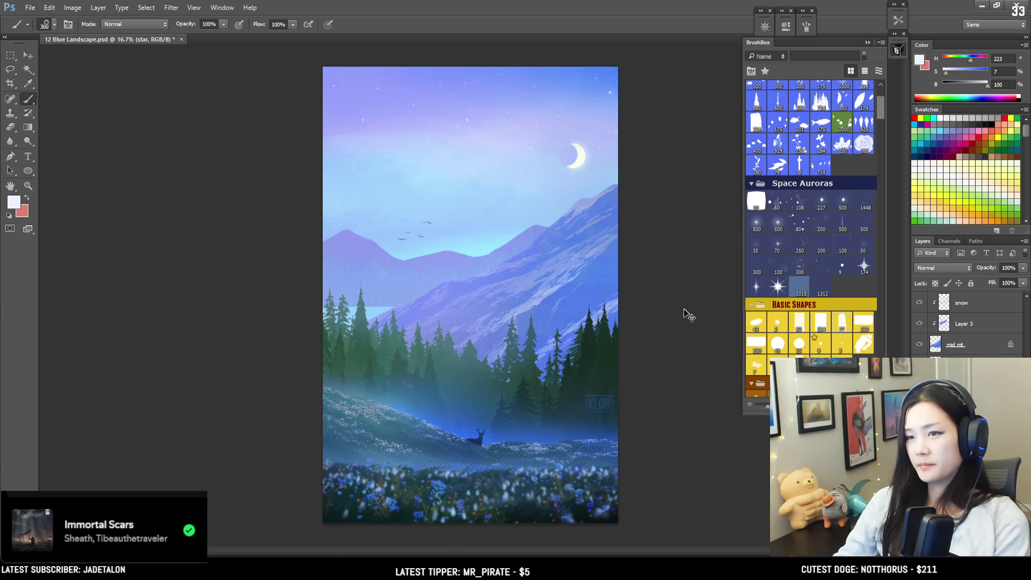
- Set the Eraser to 500 px and stretch the star layer about 109% wider with Free Transform
key("e")
key("bracketright")
key("bracketright")
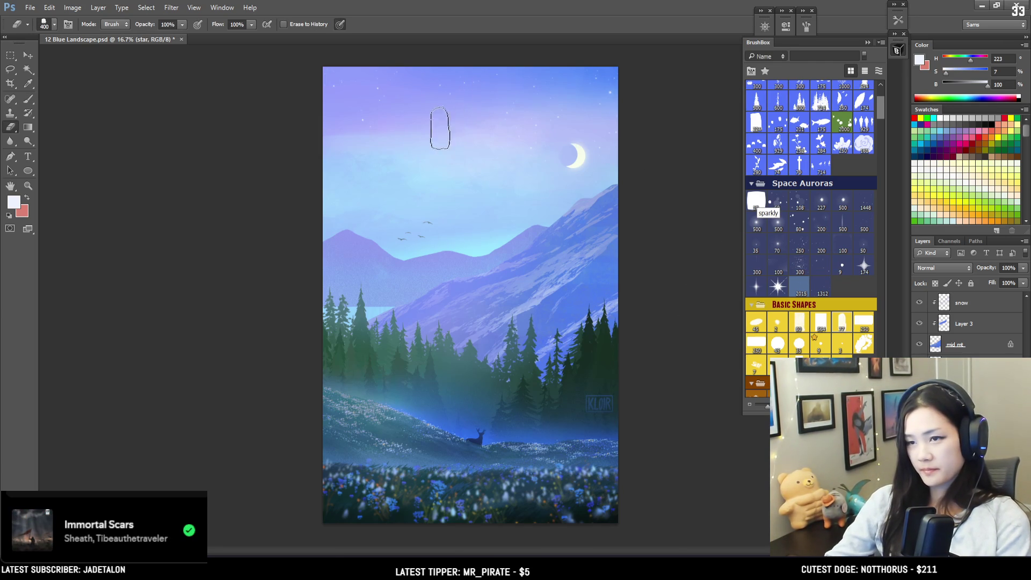
key("ctrl+t")
right_click(516, 150)
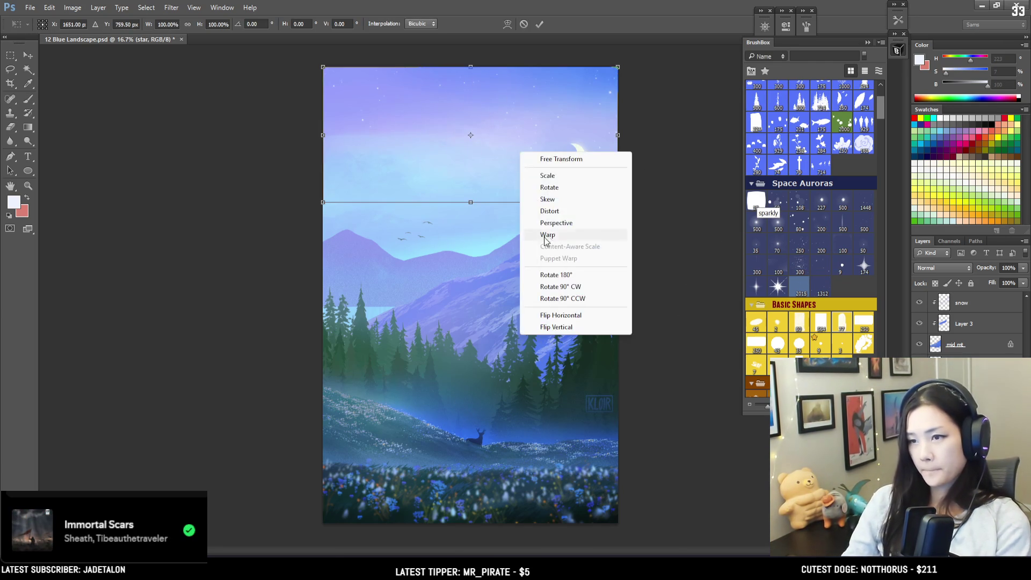
key("Escape")
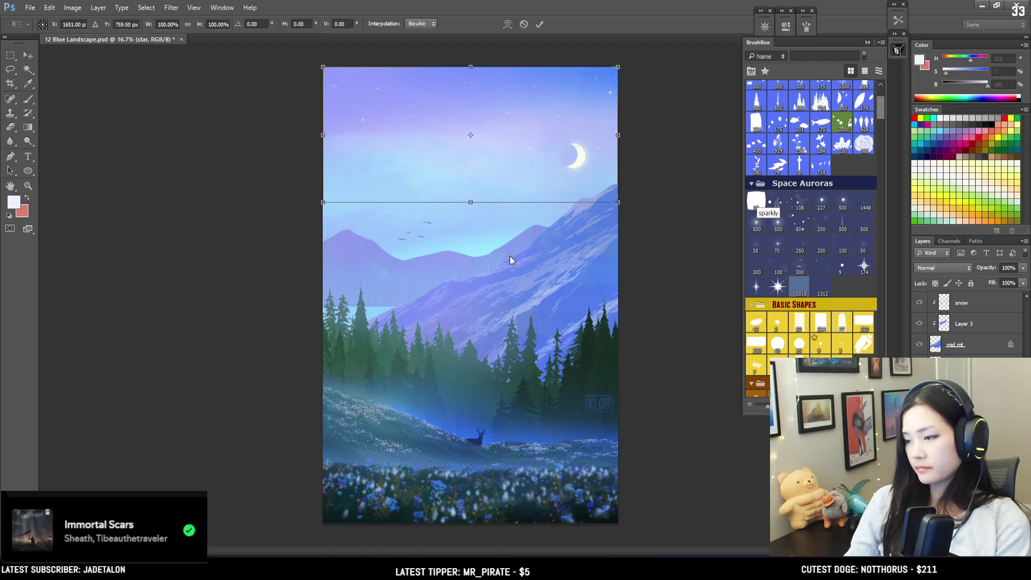
left_click_drag(618, 203, 640, 207)
- Apply the transform, erase a few stars with a 300 px eraser, and save the painting
key("Return")
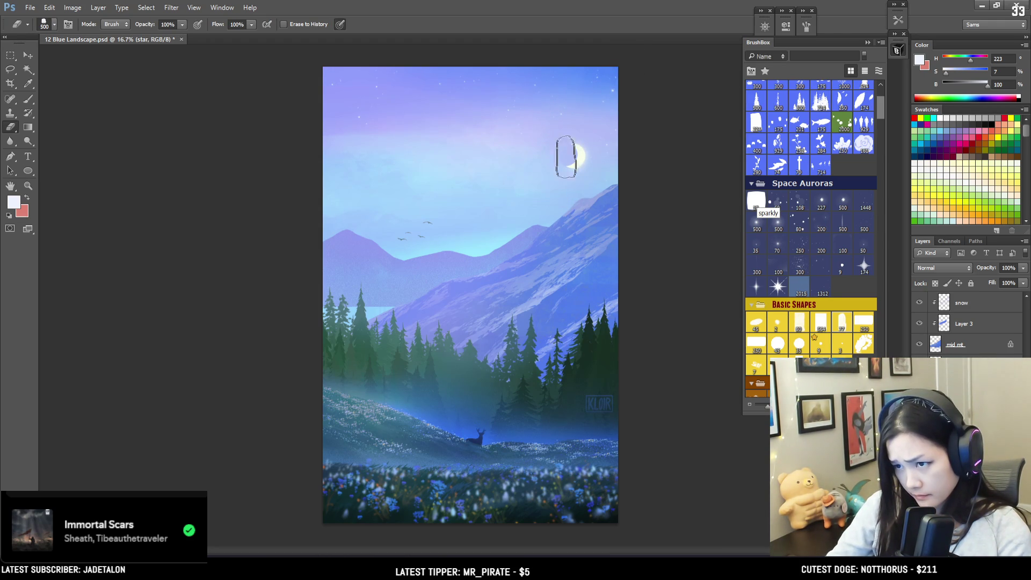
key("bracketleft")
key("bracketleft")
key("bracketleft")
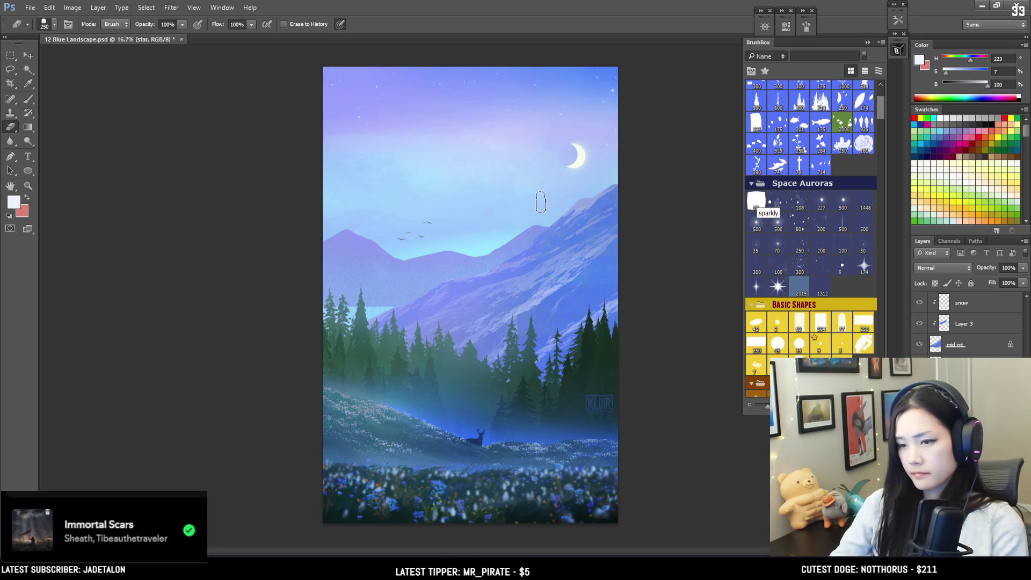
key("ctrl+s")
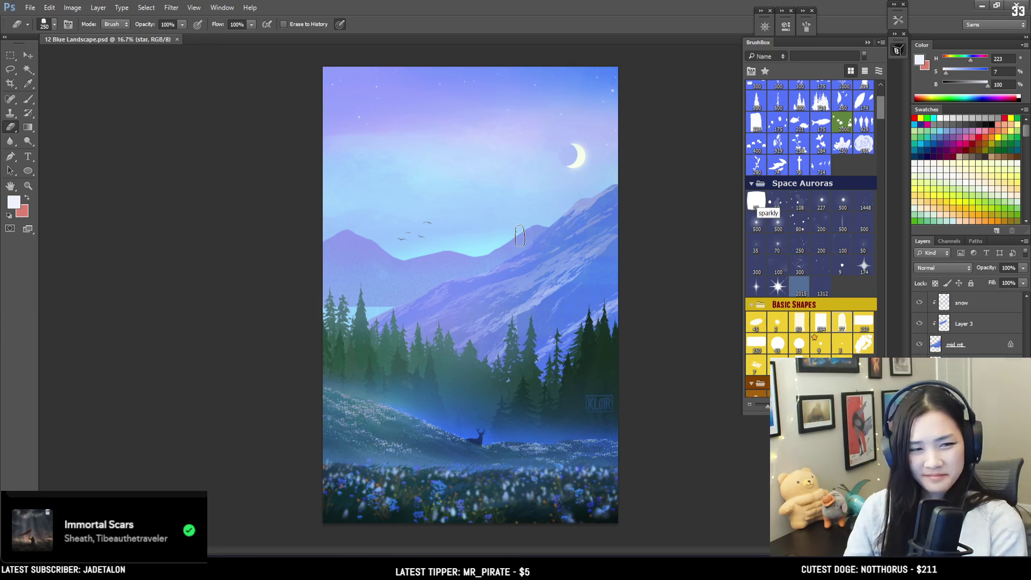
- Toggle the Curves 3 adjustment off and on to compare its effect on the scene
scroll(799, 257, "down", 2)
scroll(799, 256, "up", 5)
scroll(965, 352, "down", 1)
scroll(967, 323, "up", 5)
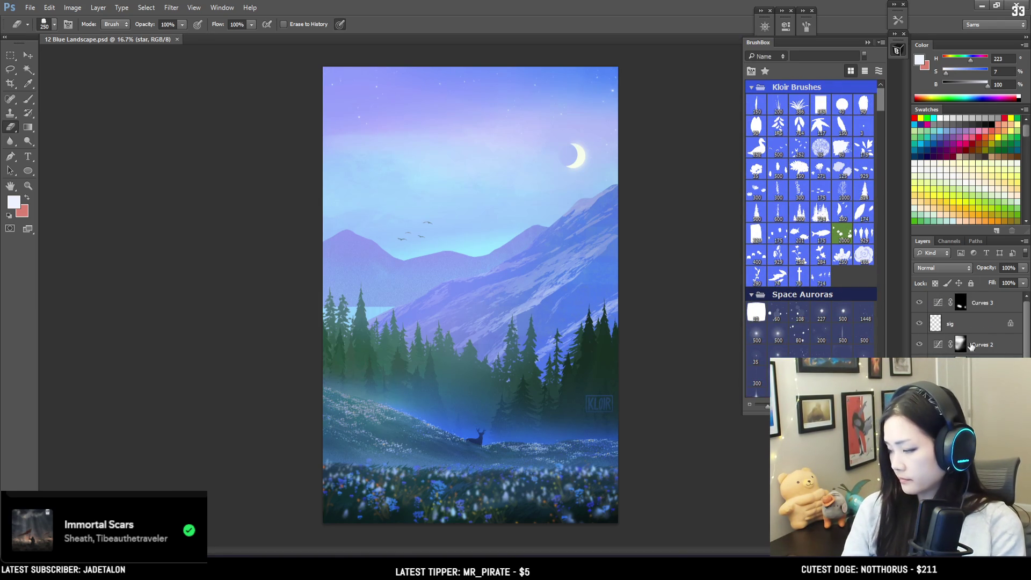
left_click(921, 303)
left_click(921, 303)
left_click(921, 303)
left_click(920, 304)
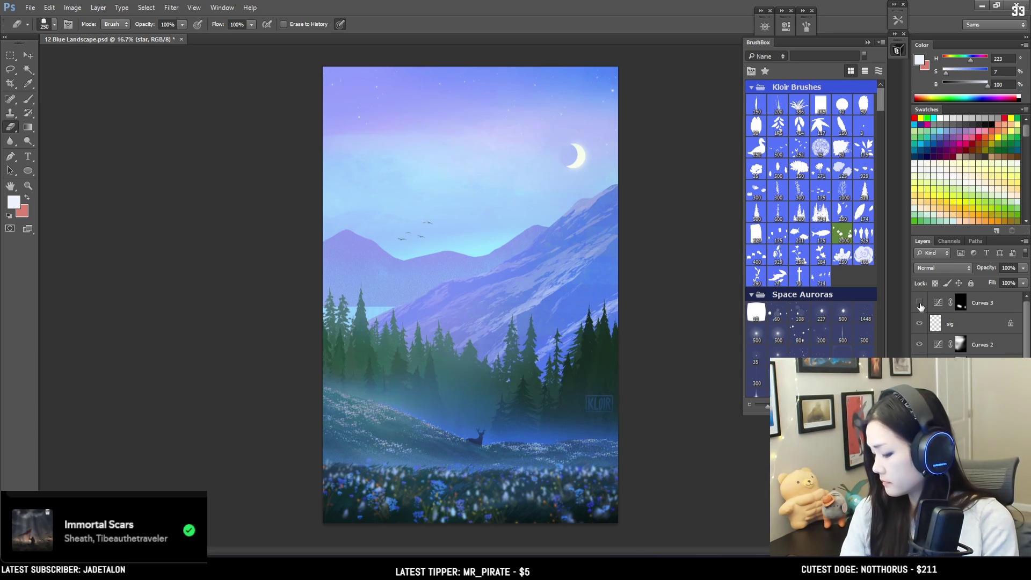
- Paint the Curves 3 mask over the forest with a 700 px EyvindEarle brush, then proof in grayscale
left_click(962, 304)
key("d")
key("b")
scroll(779, 336, "down", 3)
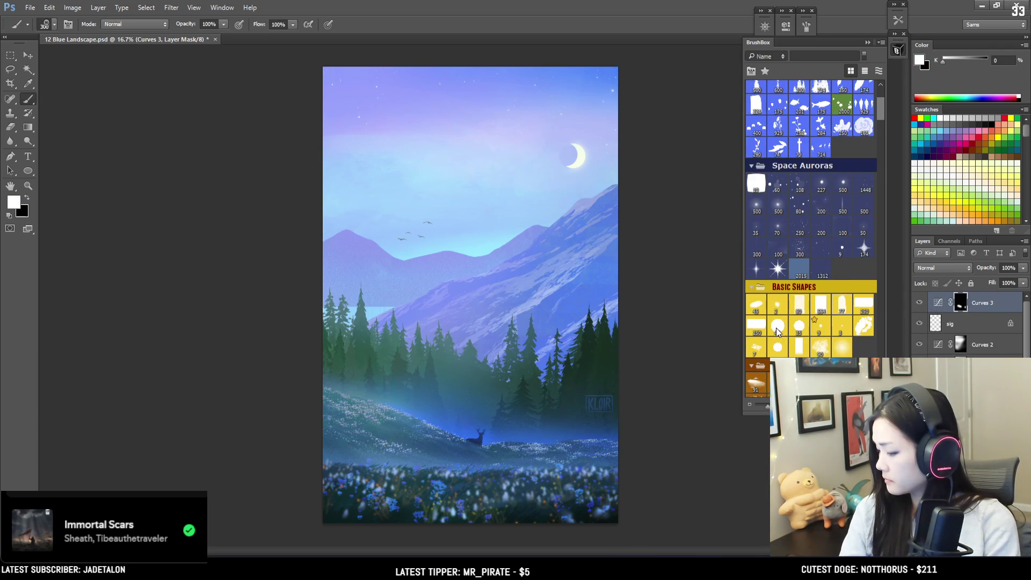
scroll(779, 334, "down", 3)
left_click(755, 374)
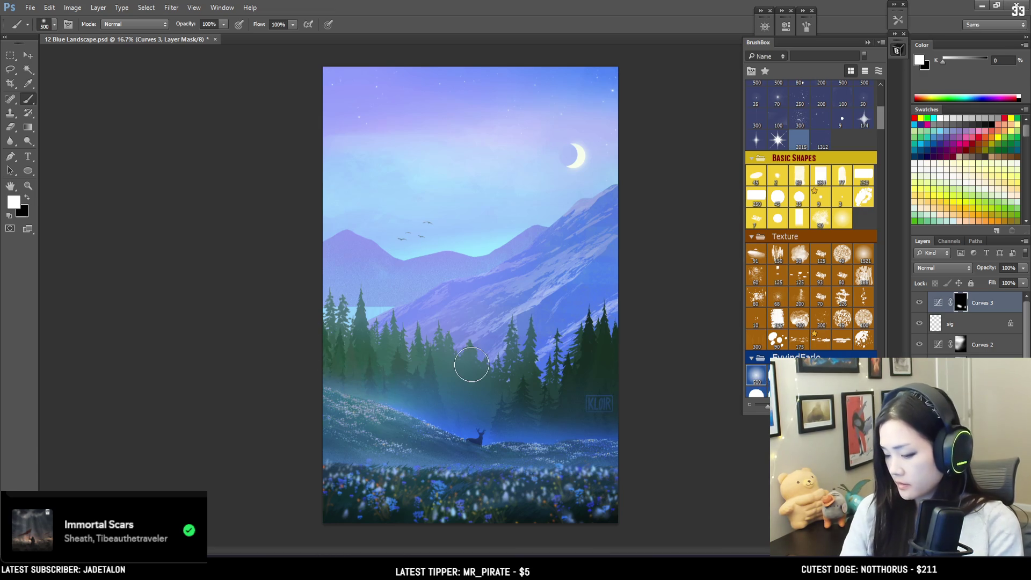
key("bracketright")
key("bracketright")
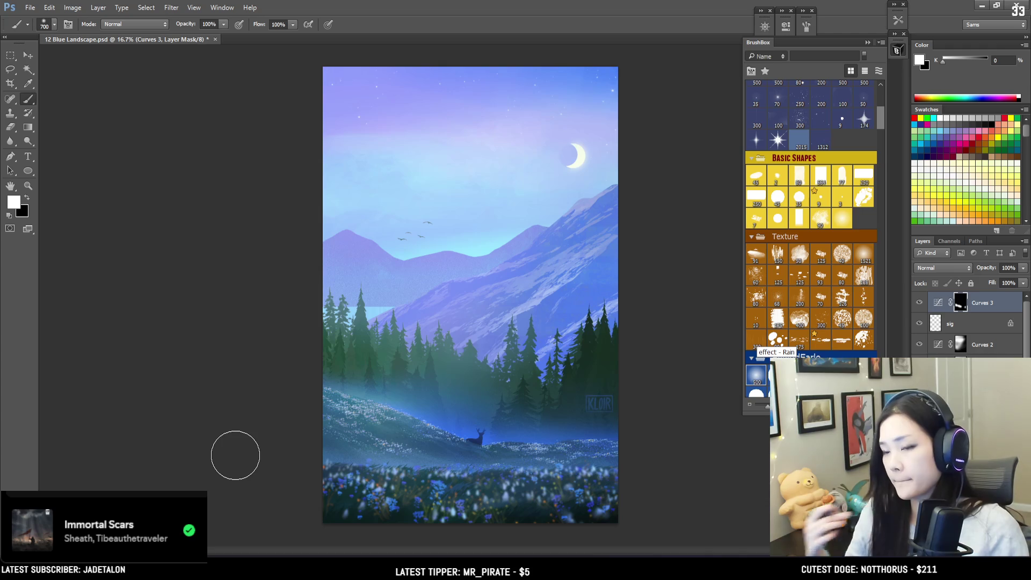
key("ctrl+y")
key("ctrl+y")
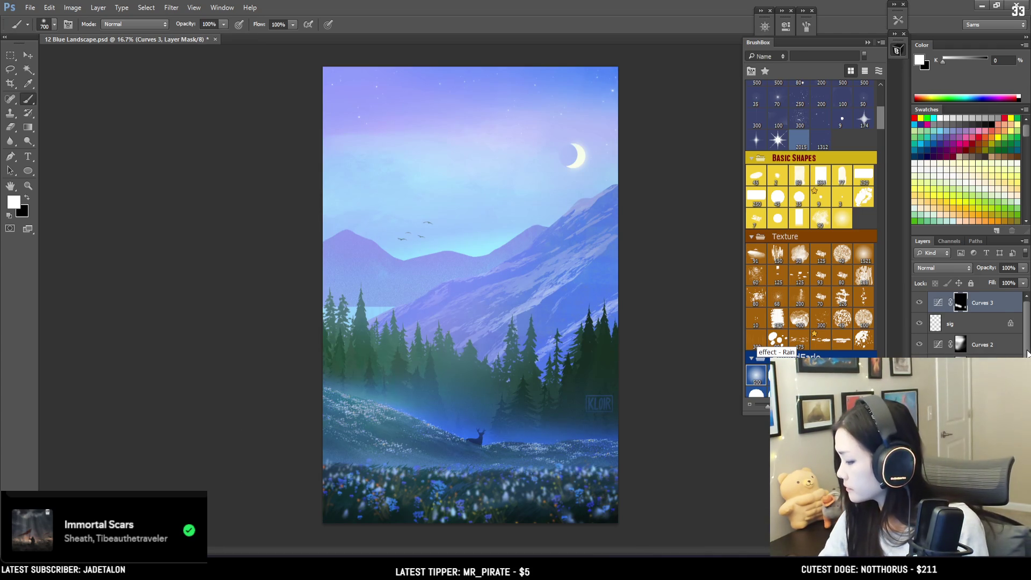
scroll(1028, 353, "down", 5)
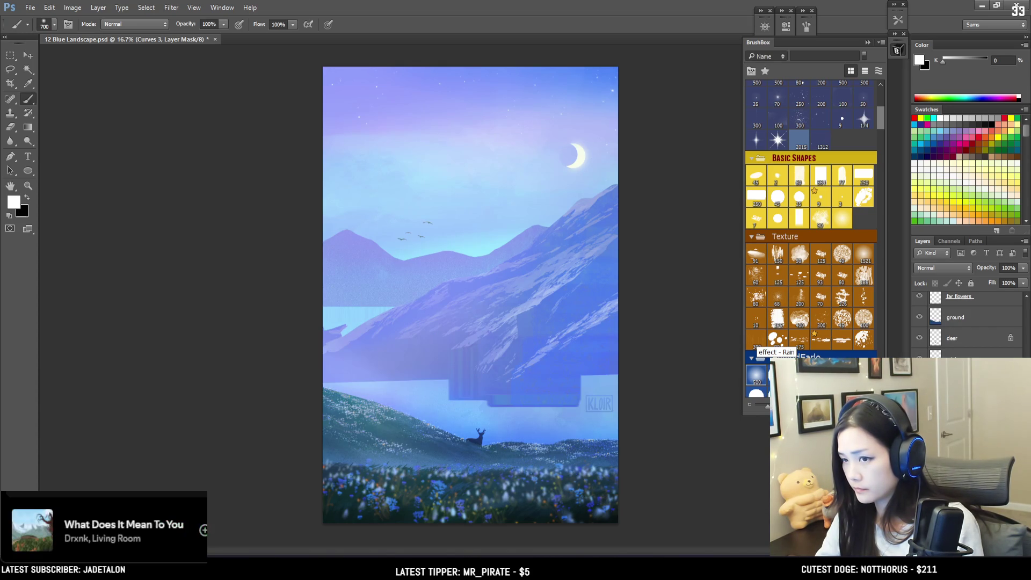
- On Layer 4, sample mountain blue and paint haze over the right trees with a 1200 px soft brush
key("alt+bracketleft")
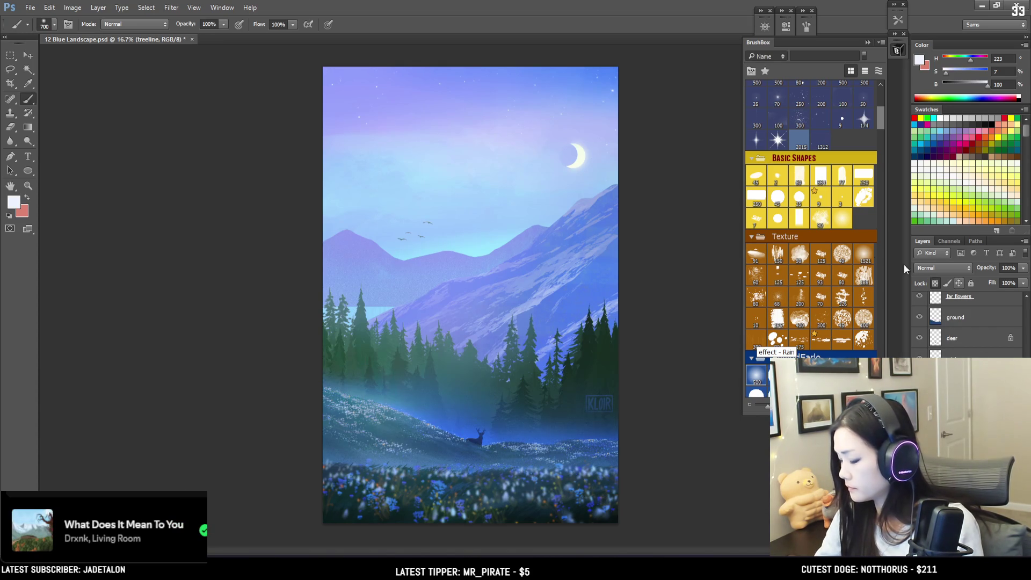
key("alt+bracketleft")
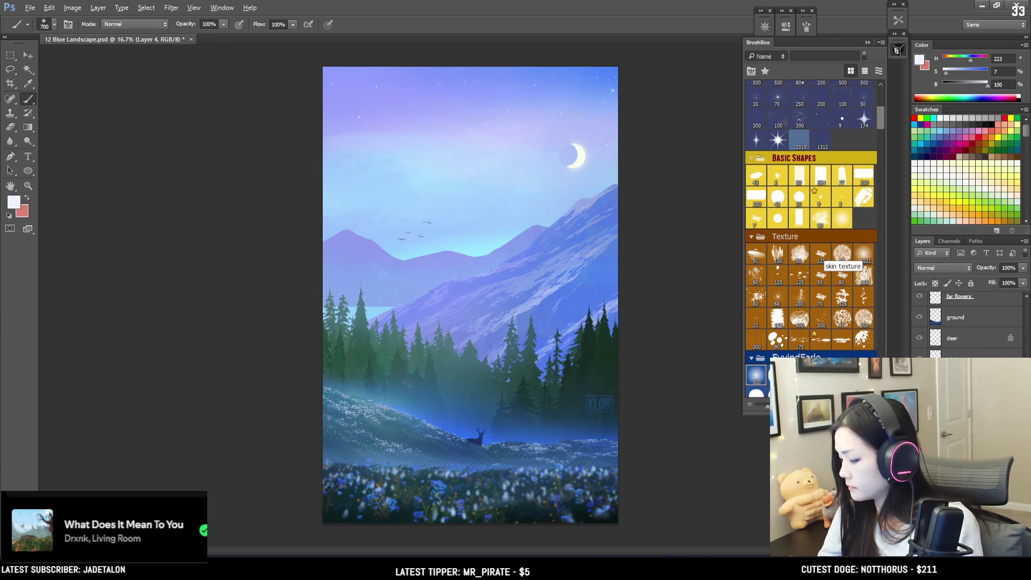
key("bracketright")
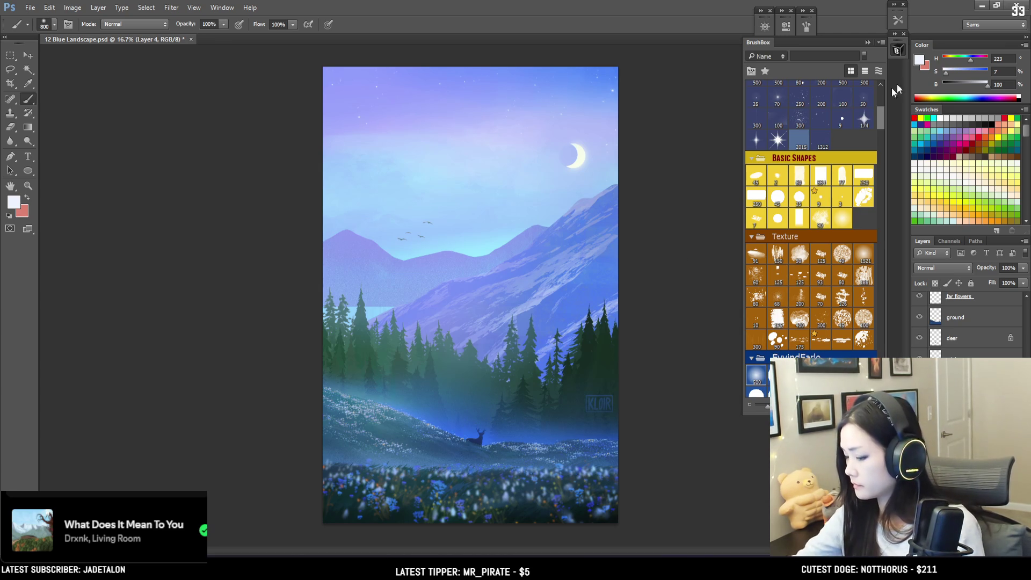
left_click(596, 280, "alt")
left_click_drag(595, 280, 599, 284)
key("bracketright")
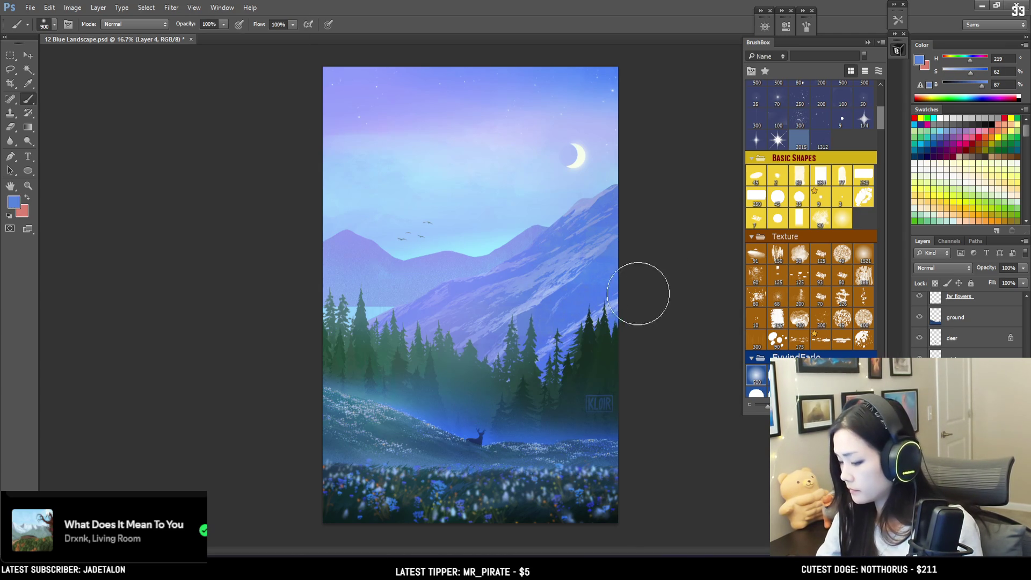
key("bracketright")
key("bracketright")
key("bracketright")
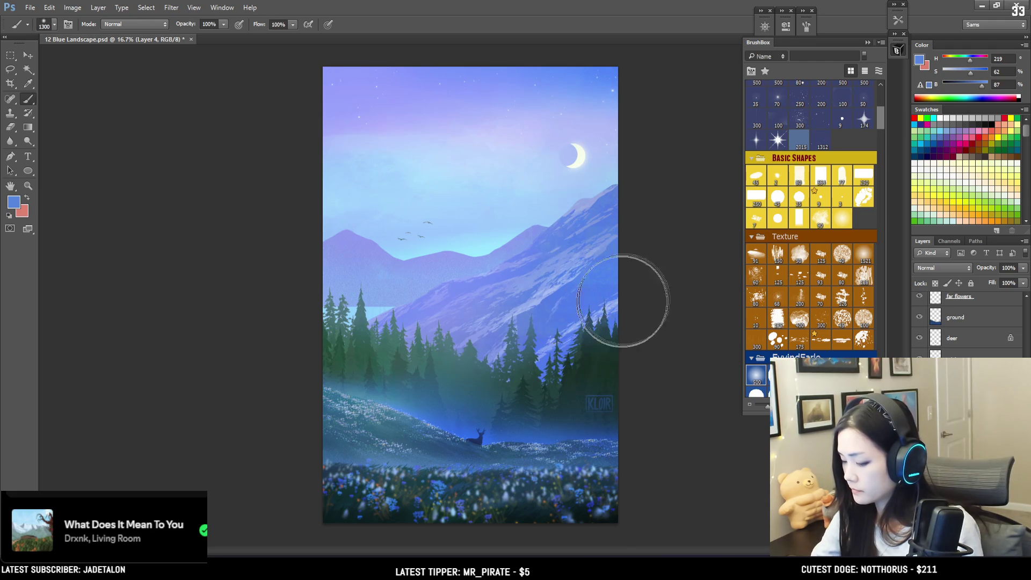
key("bracketleft")
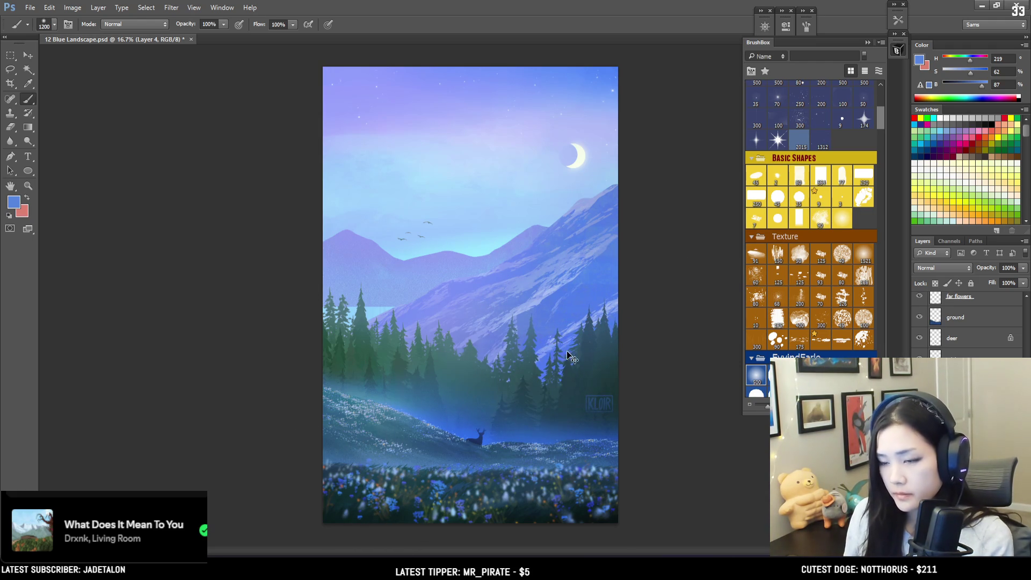
- Check the values in grayscale proof and shrink the brush to 175 px
key("ctrl+y")
key("ctrl+y")
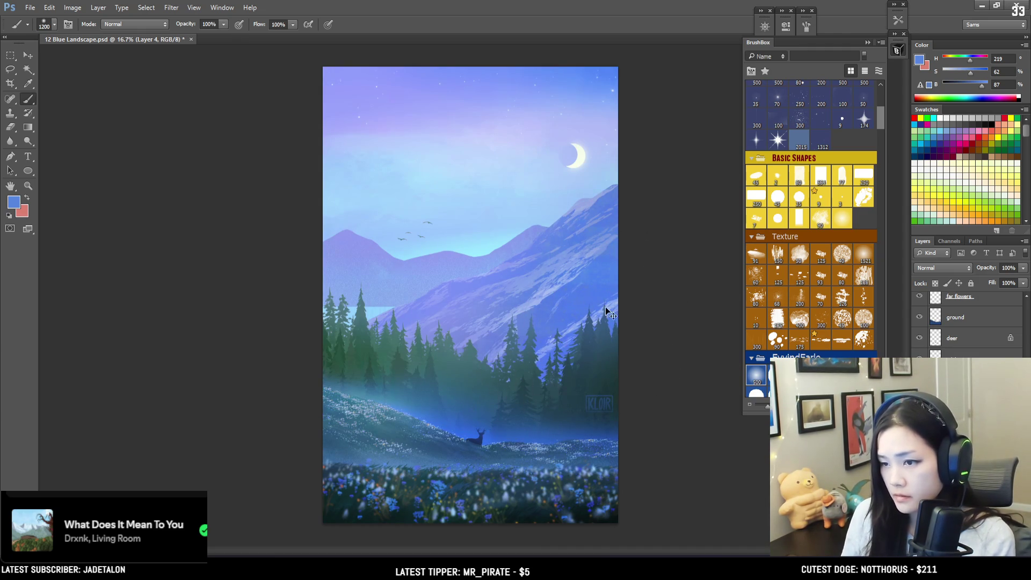
key("ctrl+y")
key("bracketleft")
key("bracketleft")
key("bracketleft")
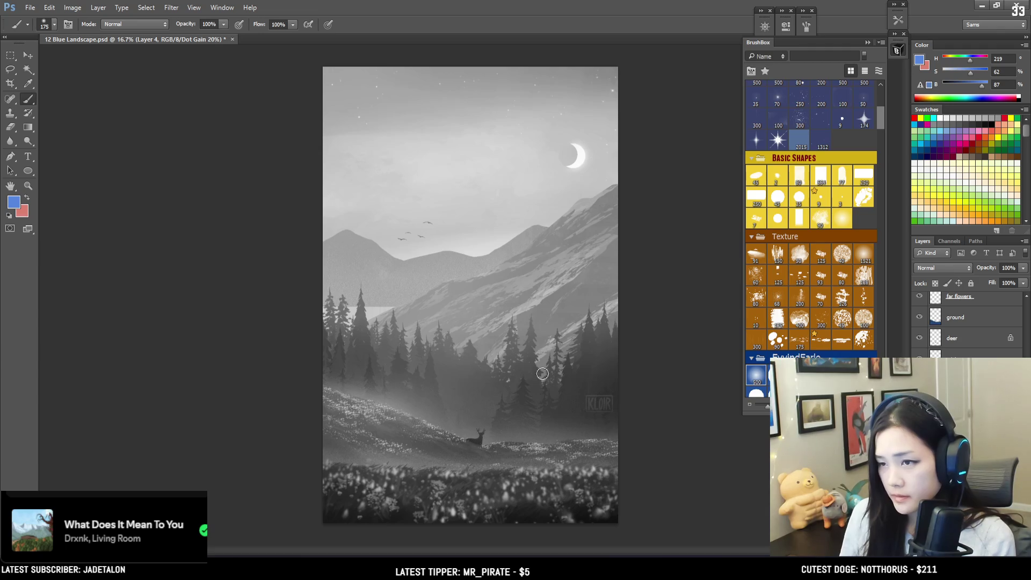
- Return to full colour, zoom out and back in to review, save, and recheck in grayscale
key("ctrl+y")
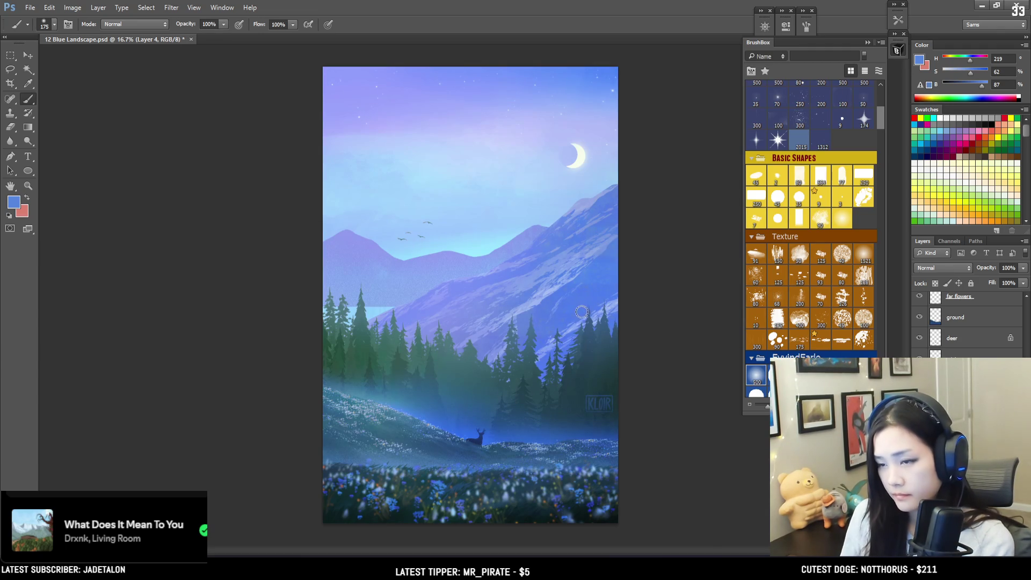
key("ctrl+minus")
key("ctrl+minus")
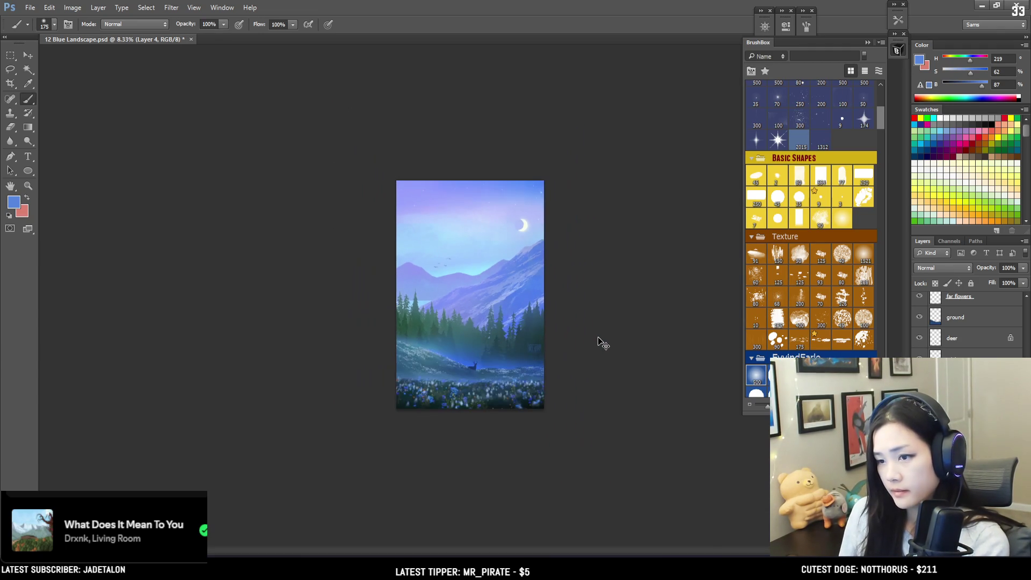
key("ctrl+plus")
key("ctrl+plus")
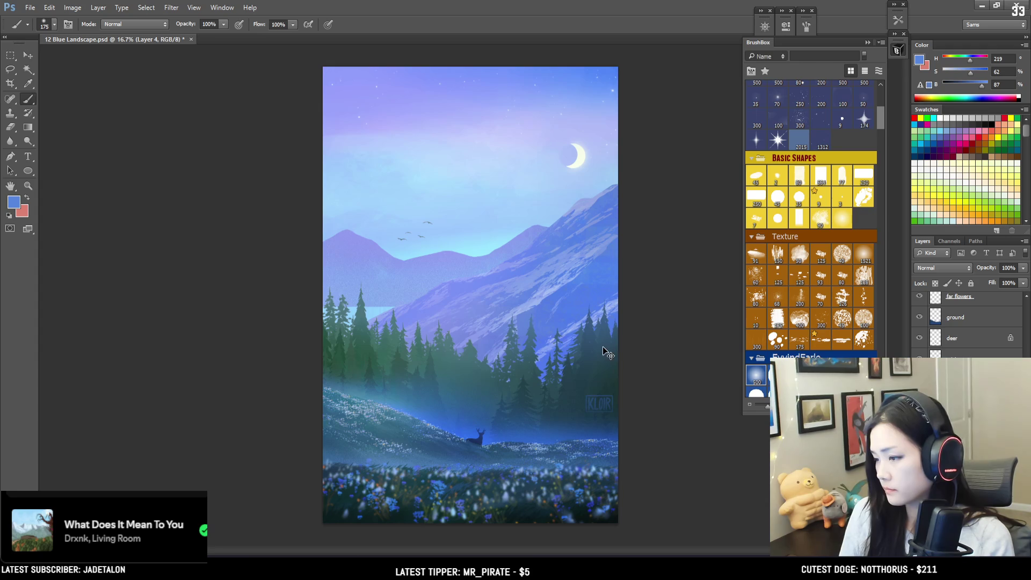
key("ctrl+s")
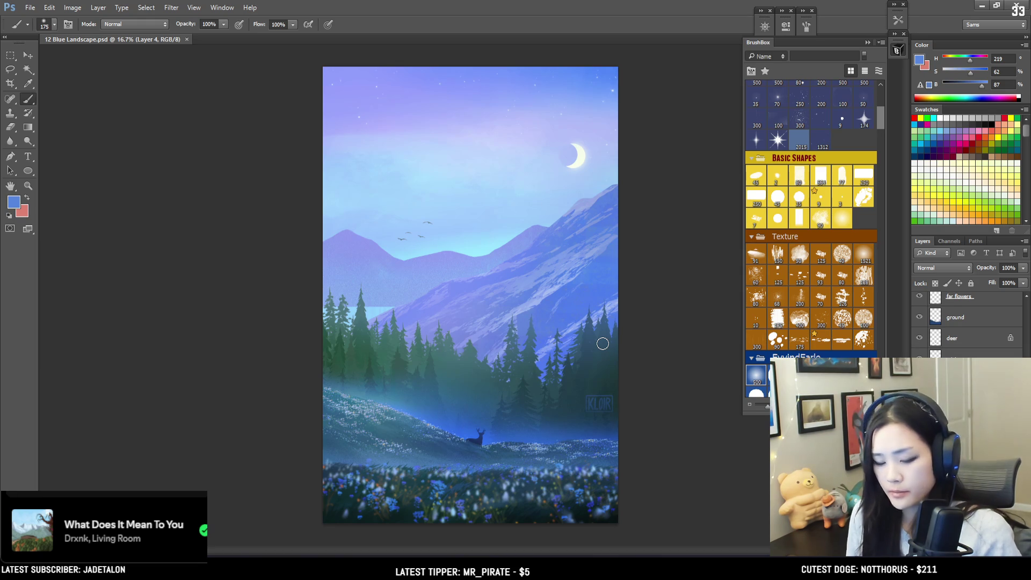
key("ctrl+y")
key("ctrl+y")
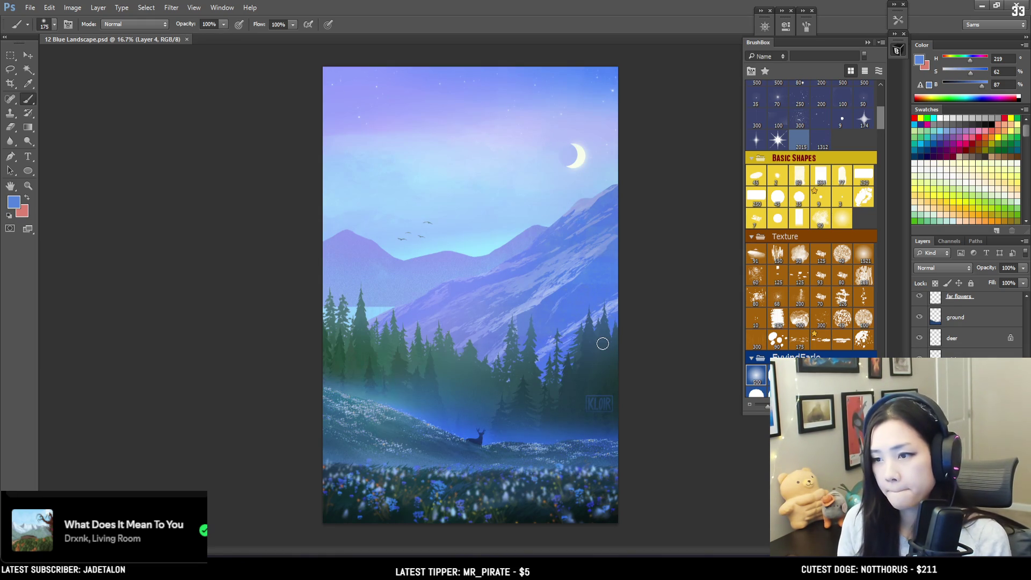
scroll(949, 316, "up", 5)
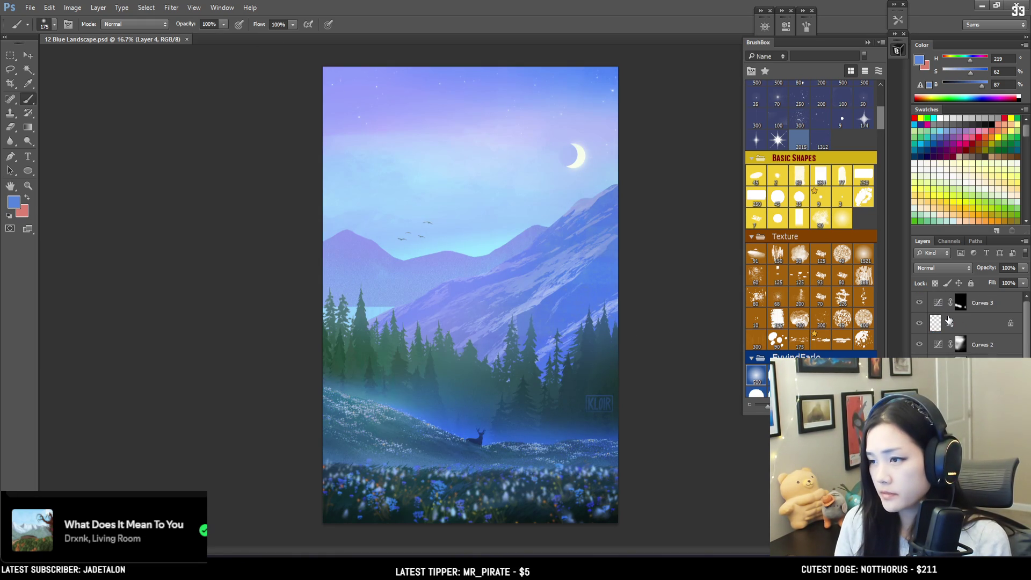
left_click(962, 306)
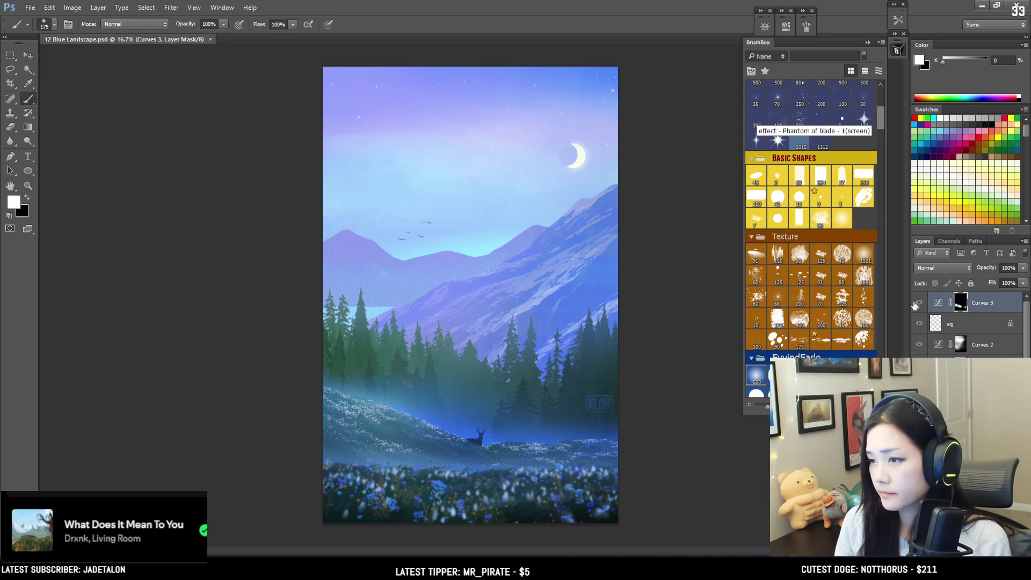
left_click(919, 303)
left_click(918, 304)
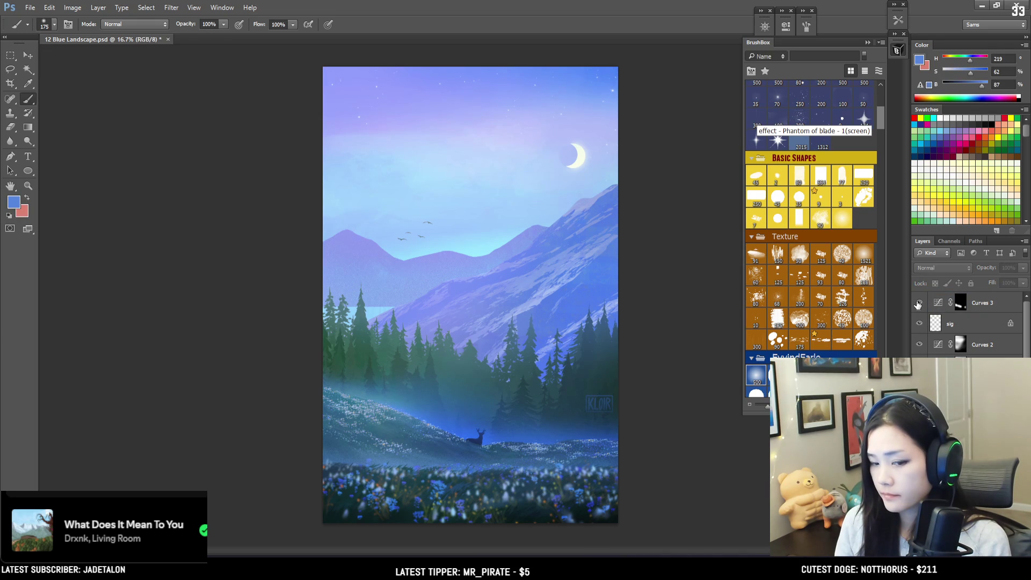